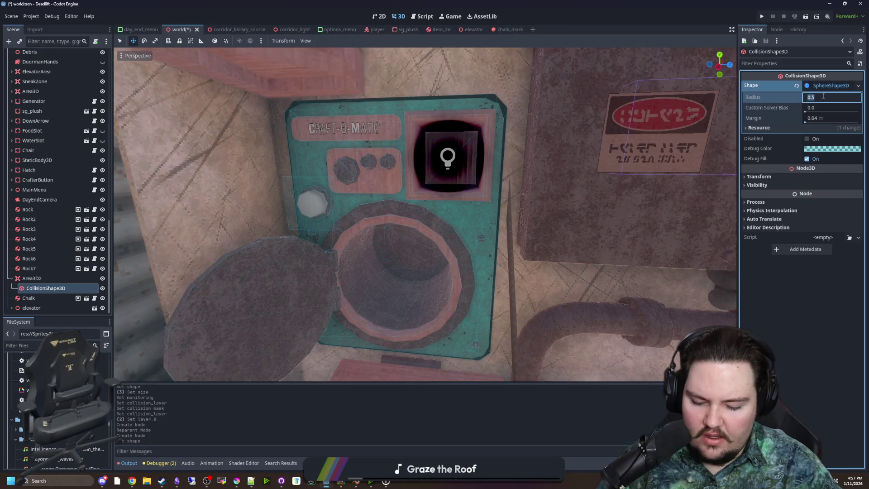
Set the collision sphere's radius to 0.25 m and save the world scene.
text(0.25)
key(Return)
key(ctrl+s)
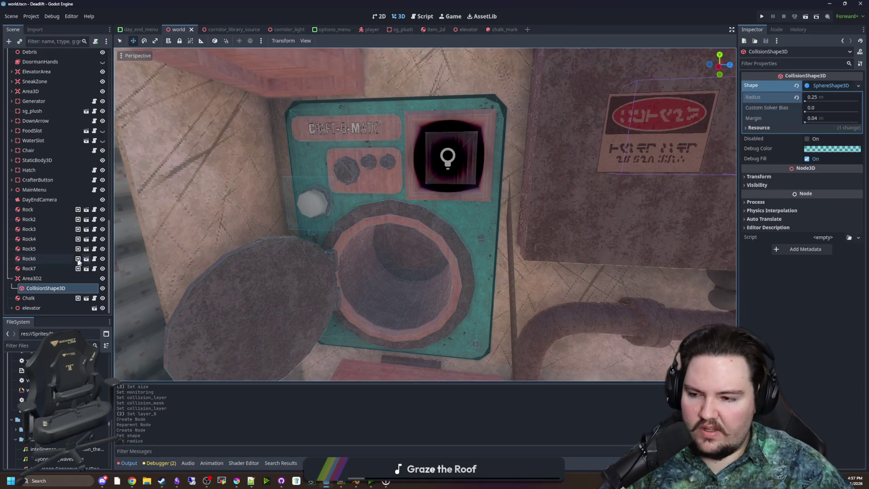
Rename Area3D2 to ChalkErase and attach a new chalk_erase.gd script to it.
double_click(53, 278)
text(ChalkErase)
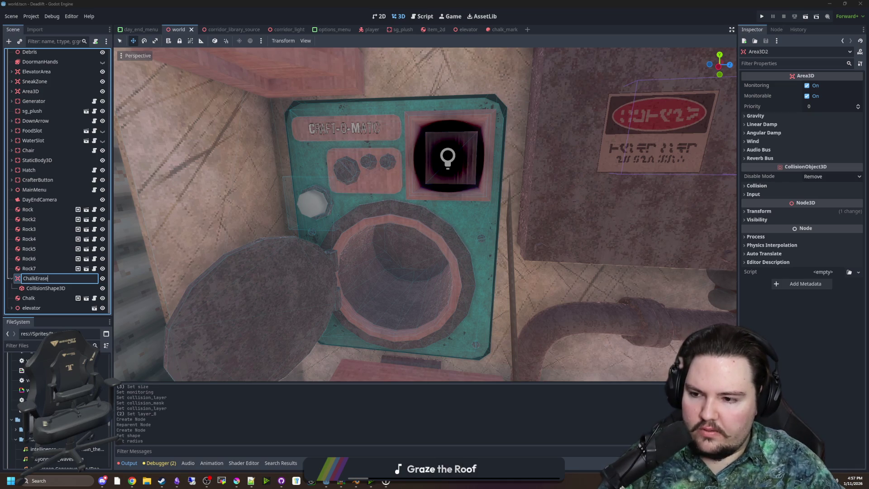
key(Return)
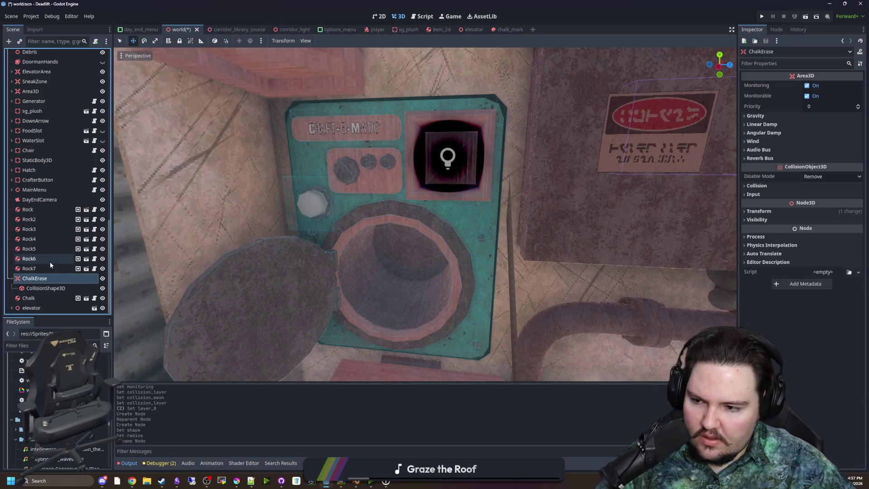
click(95, 42)
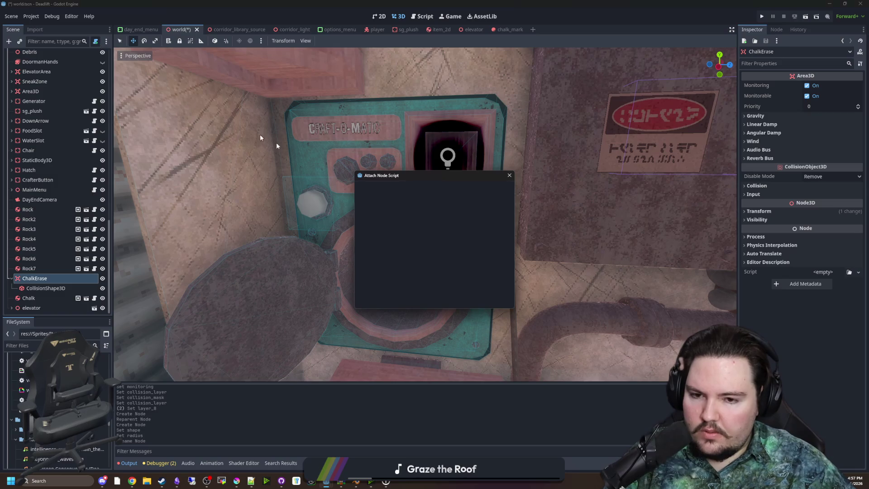
click(415, 300)
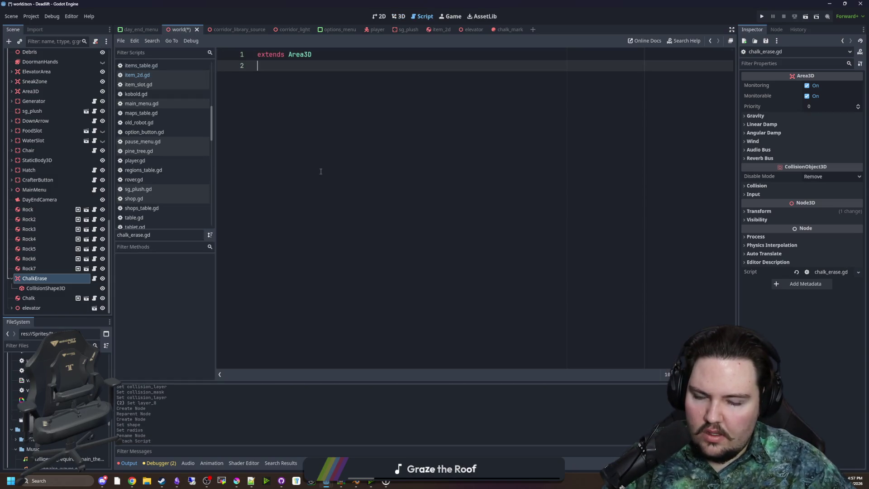
Add a func _ready() -> void: declaration below extends Area3D.
key(Return)
text(func _)
key(Return)
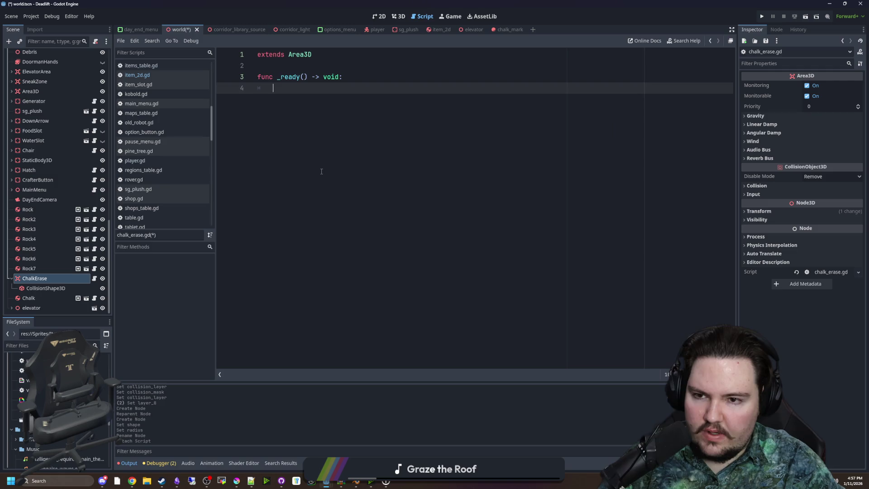
text(s)
Make _ready first await get_tree().physics_frame.
key(BackSpace)
text(force)
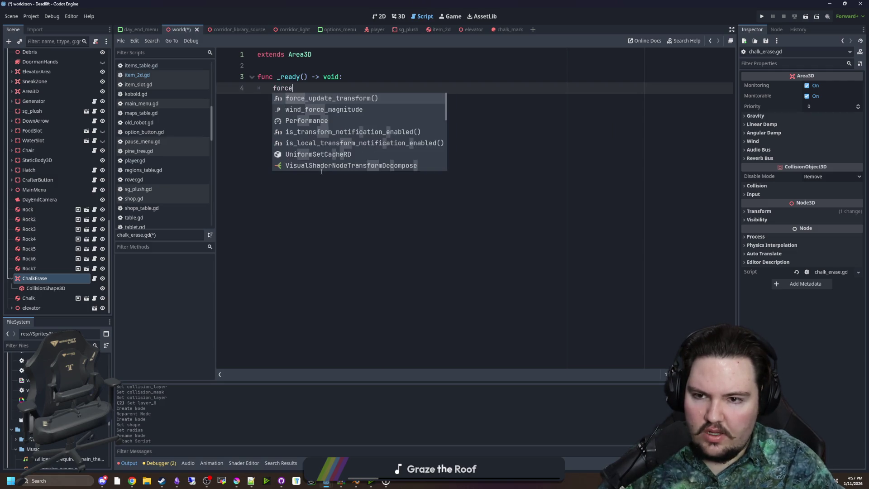
key(Return)
key(BackSpace)
key(BackSpace)
key(BackSpace)
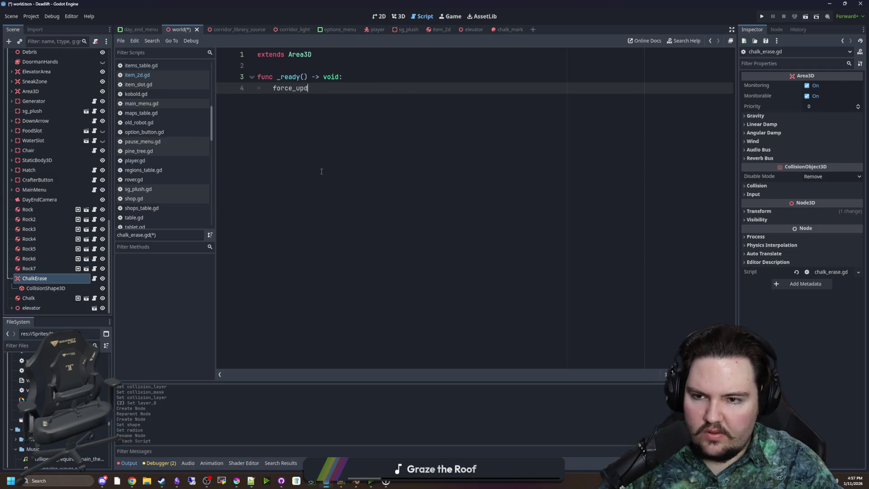
text(or)
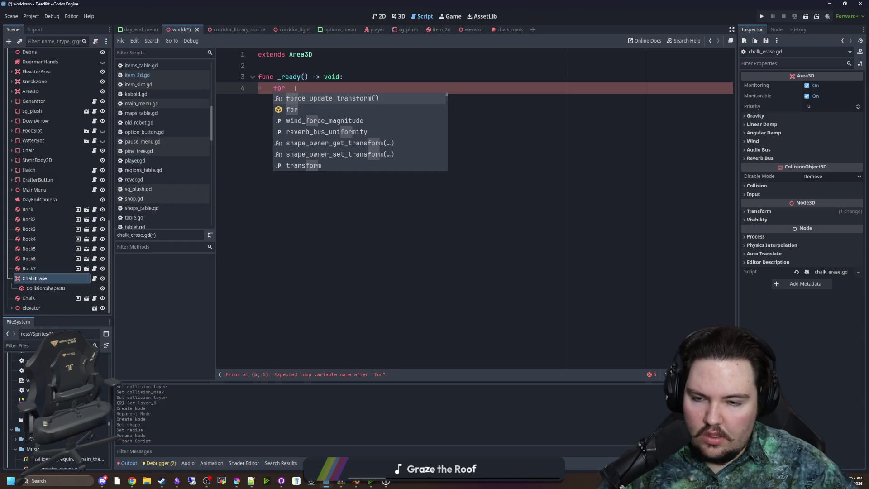
key(BackSpace)
key(BackSpace)
key(BackSpace)
text(awai)
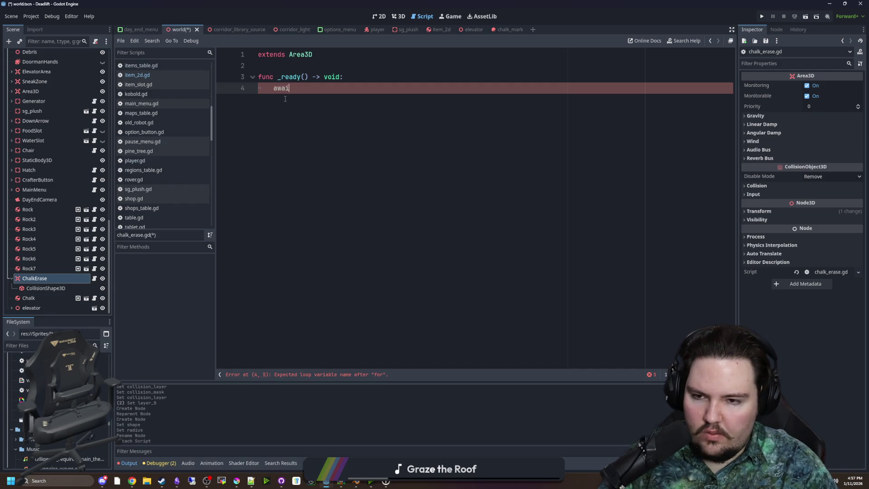
text(t physic)
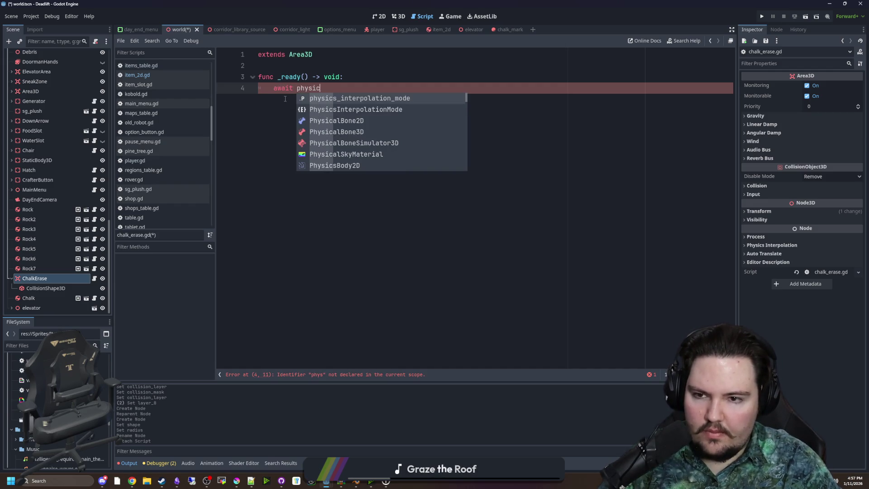
key(BackSpace)
key(BackSpace)
key(BackSpace)
text(get_tr)
key(Return)
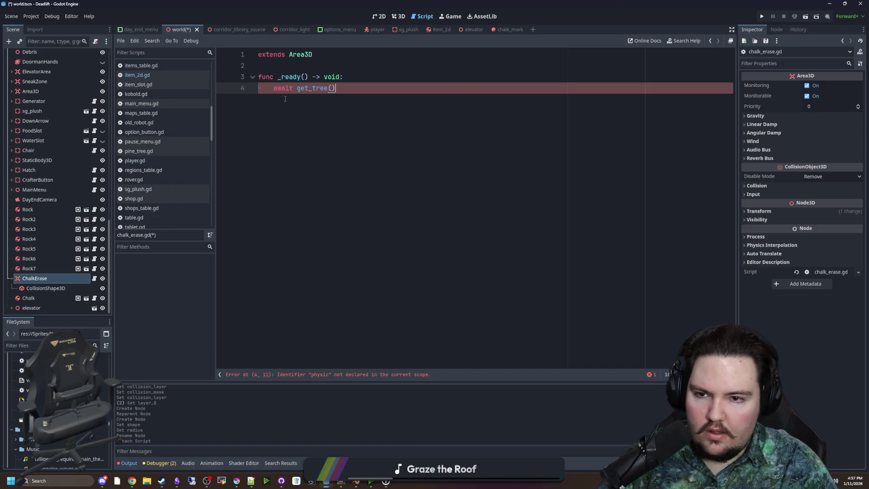
text(.ph)
key(Return)
key(Return)
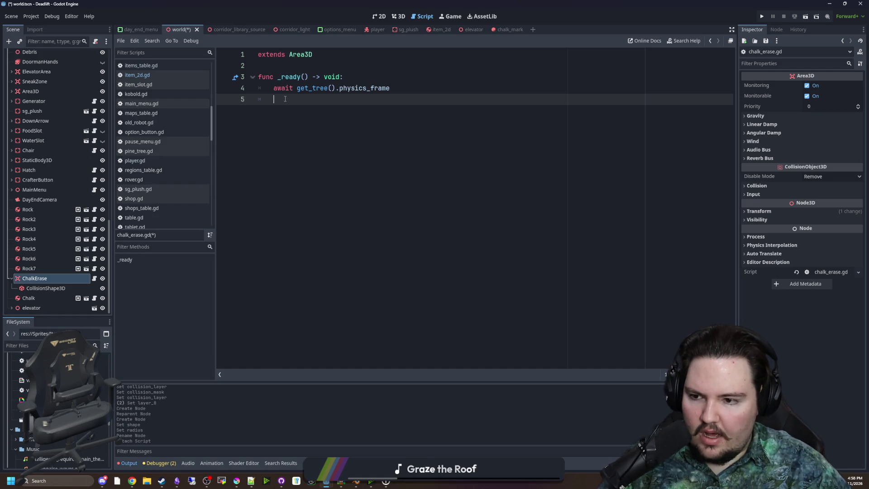
Add a for i in get_overlapping_areas() loop on the next line.
text(if get_over)
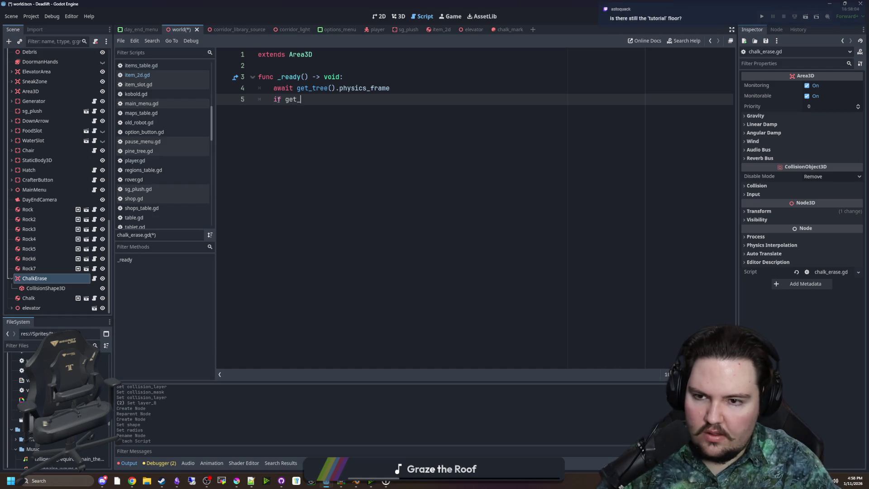
key(Down)
key(Up)
key(Return)
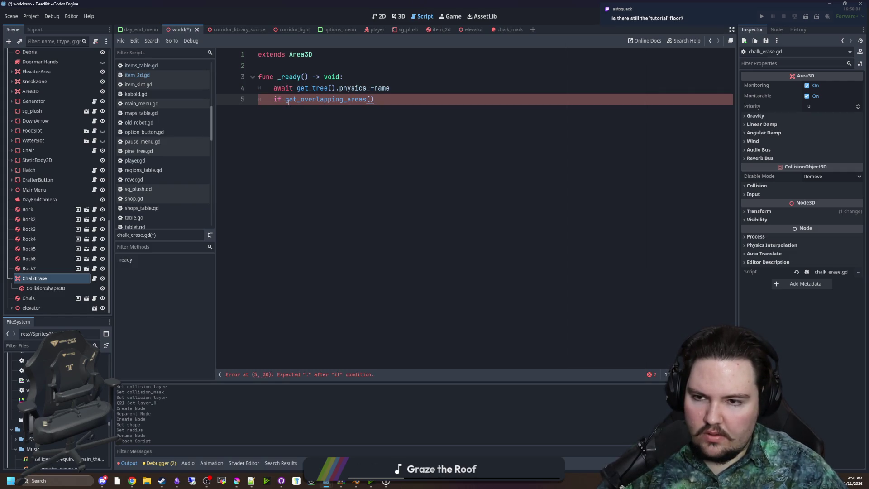
drag(287, 100, 268, 99)
text(for i in )
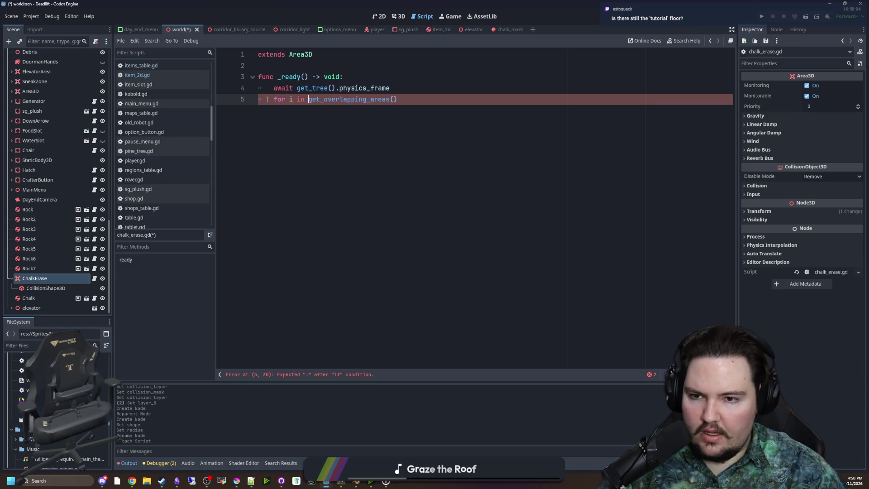
text(.ge)
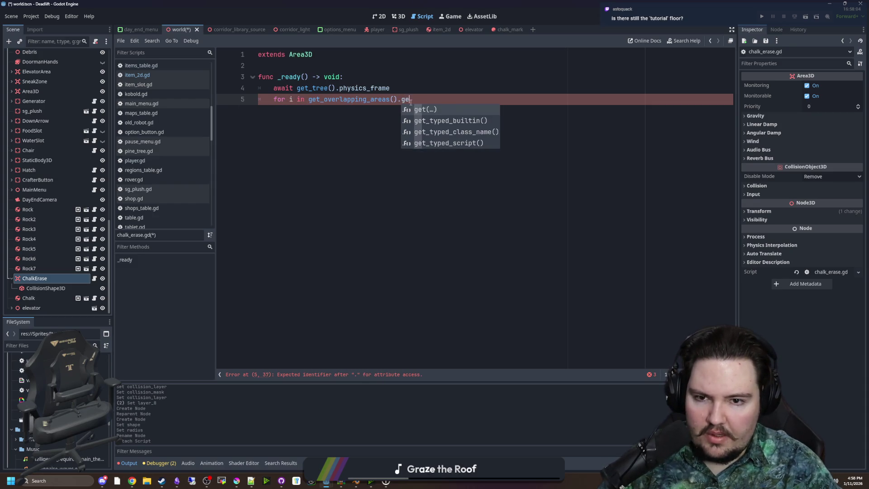
key(BackSpace)
key(BackSpace)
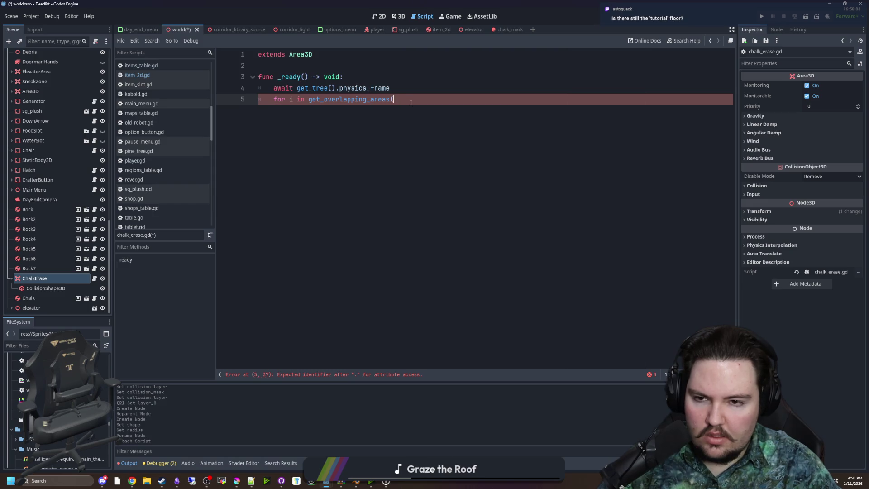
key(BackSpace)
key(BackSpace)
key(BackSpace)
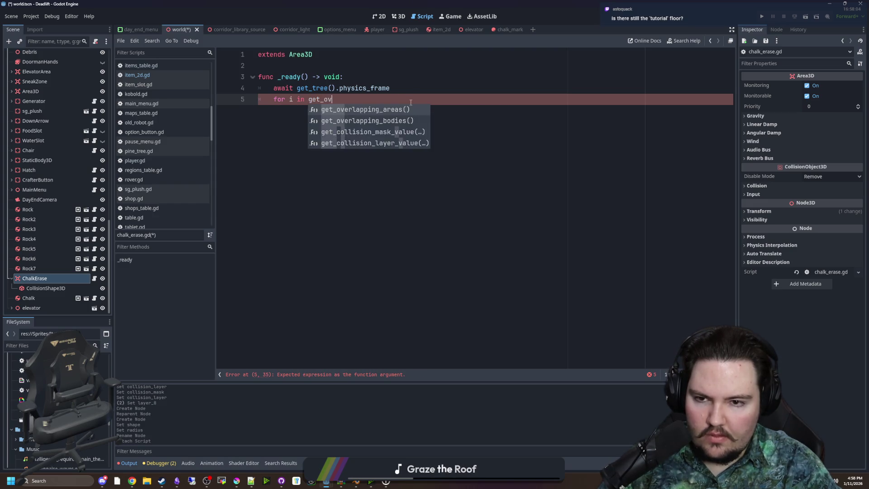
key(BackSpace)
key(BackSpace)
key(BackSpace)
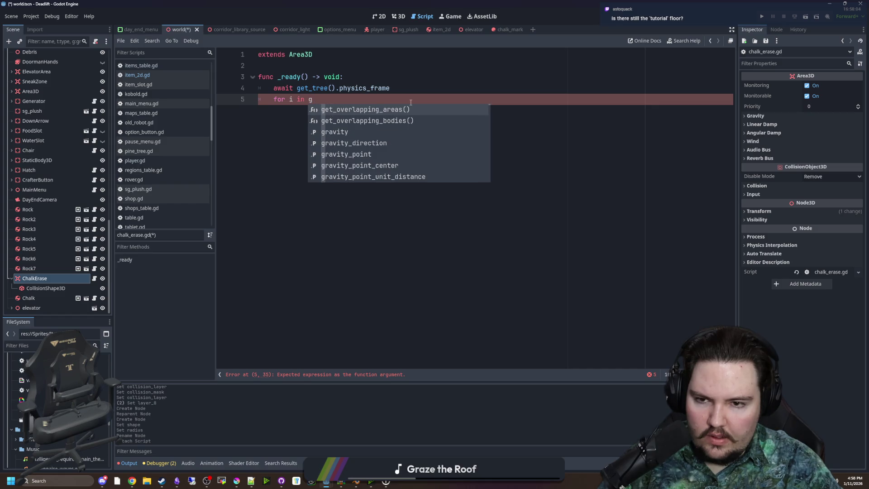
key(Return)
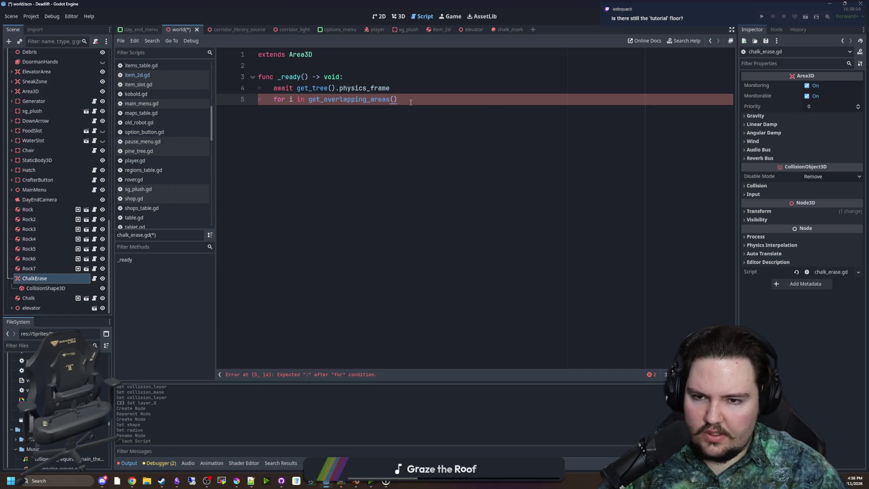
Open the loop body and reference each overlapping area's get_parent().
text(:)
key(Return)
text(if i)
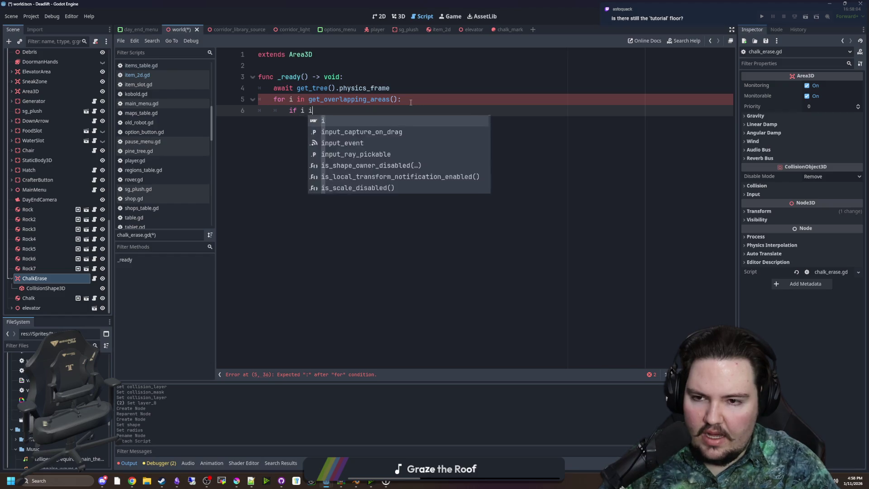
text(is)
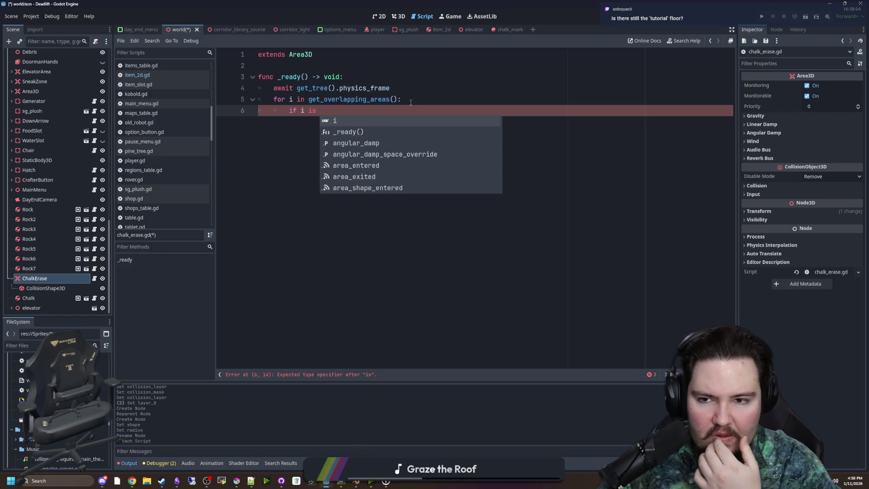
key(BackSpace)
key(BackSpace)
key(BackSpace)
text(.get)
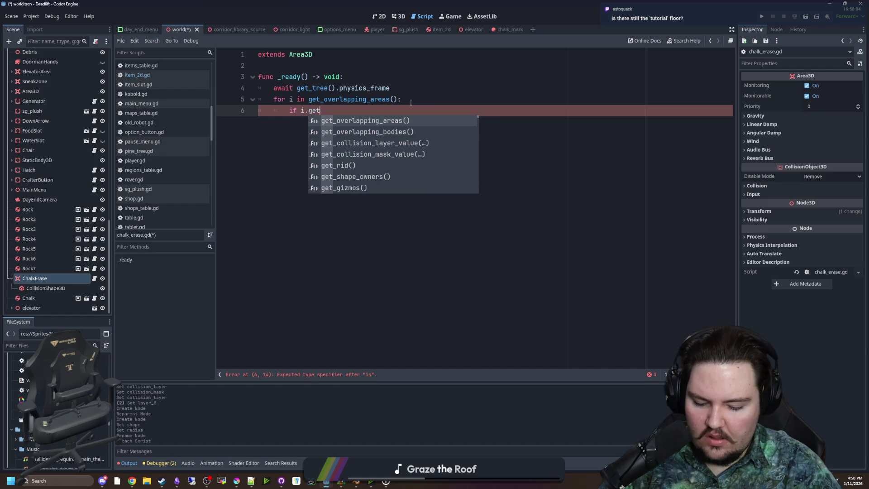
text(_parent)
key(Return)
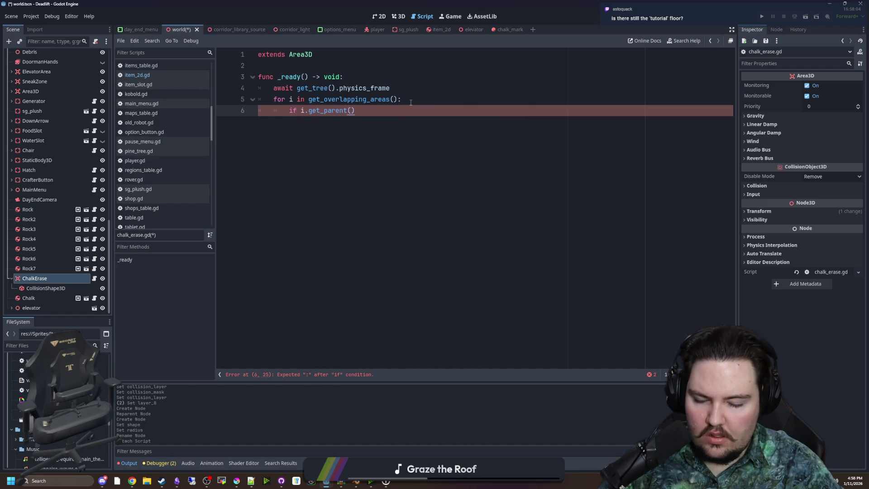
Store each area's parent in par and call par.queue_free() when it is a Chalk.
click(410, 97)
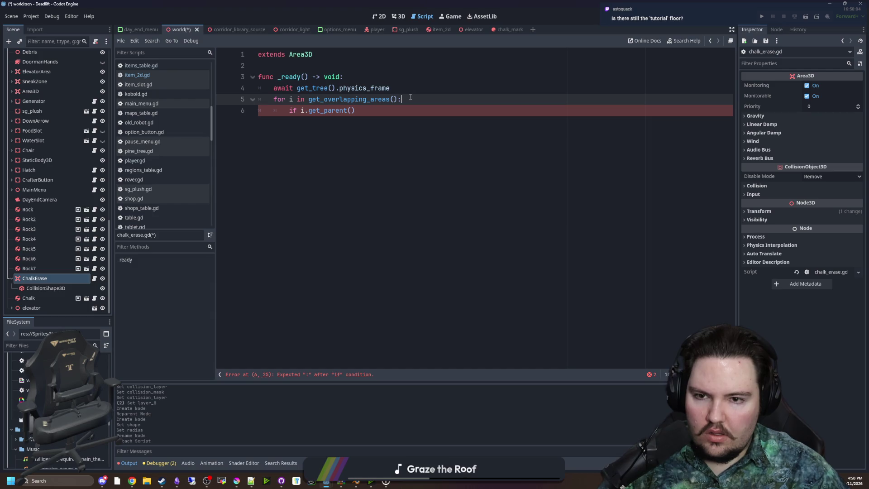
key(Return)
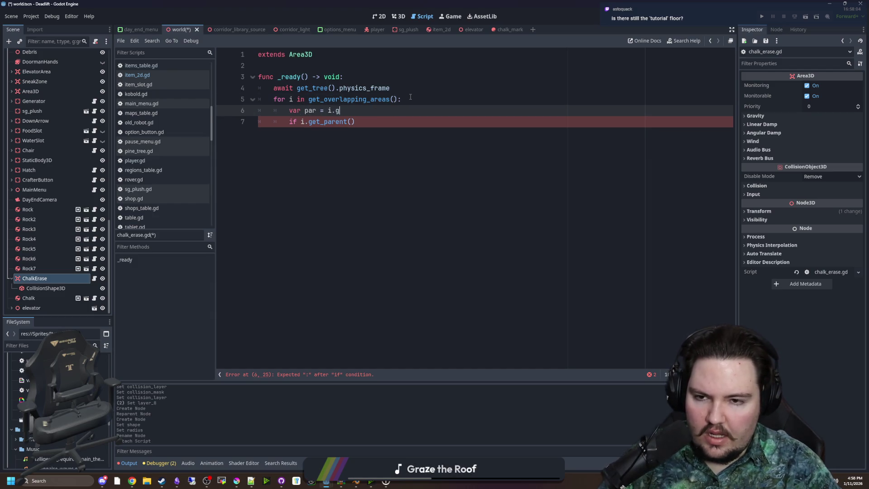
text(et_parent()
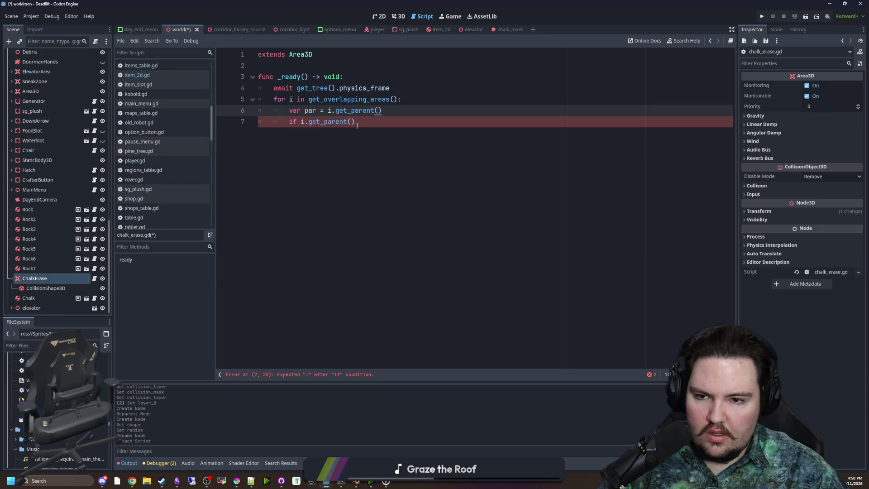
drag(356, 122, 305, 123)
key(BackSpace)
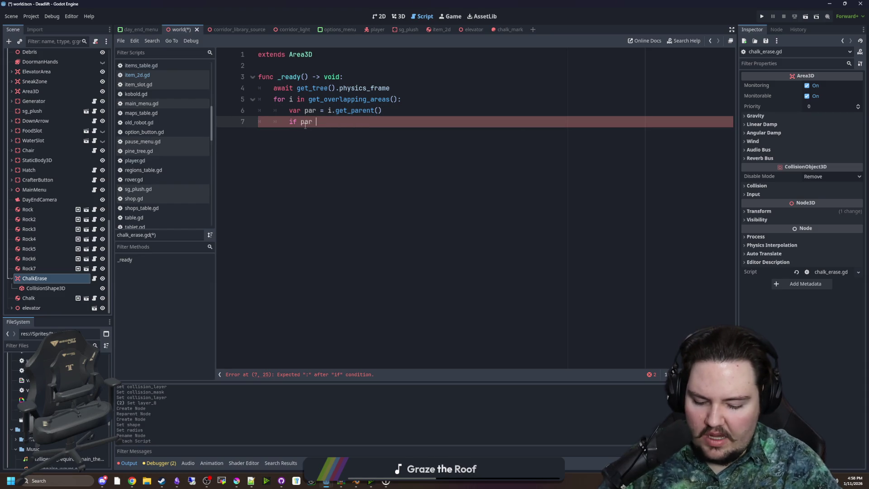
text(isChal)
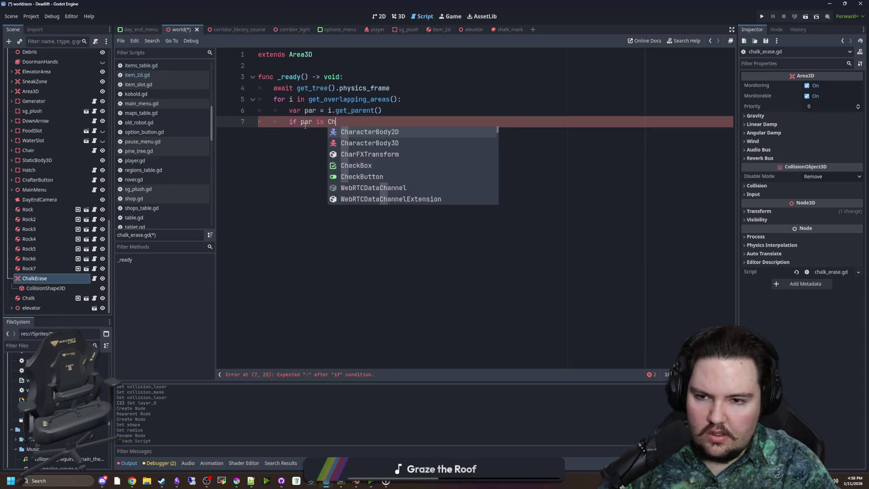
text(k:)
key(Return)
text(queue_fr)
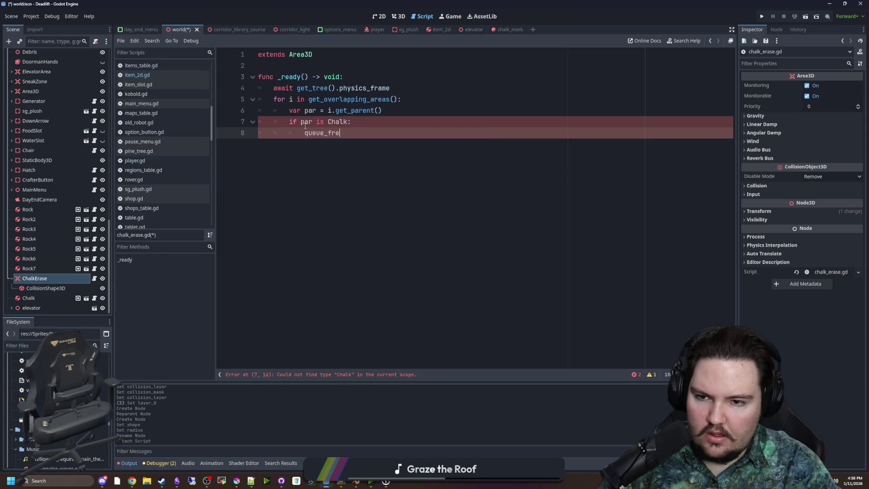
text(e())
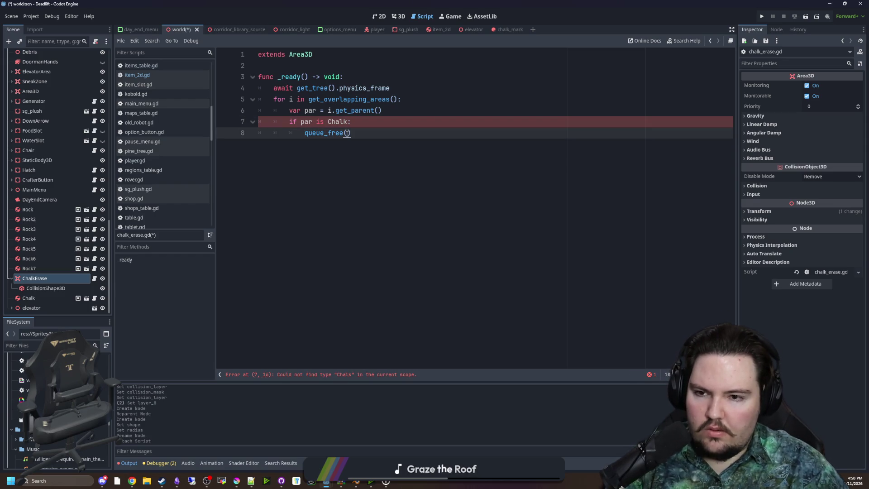
Place queue_free() after the loop so the eraser area frees itself.
click(305, 133)
key(BackSpace)
key(BackSpace)
key(Return)
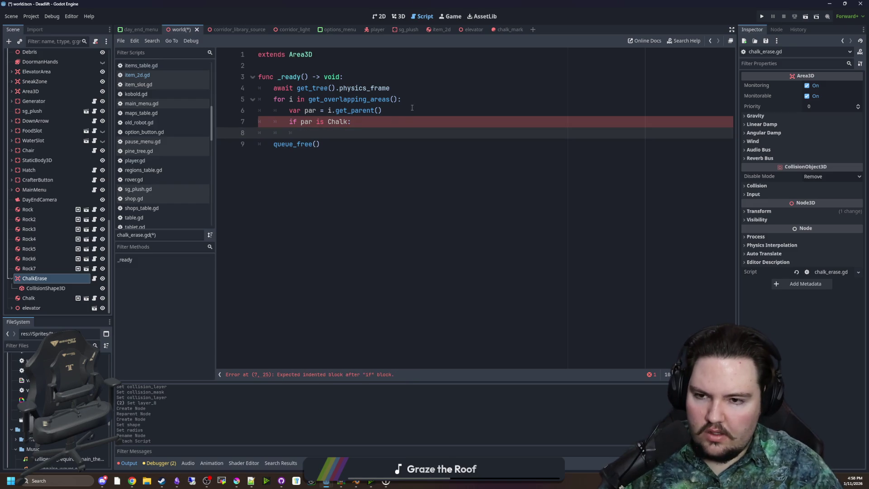
text(par.queue_free)
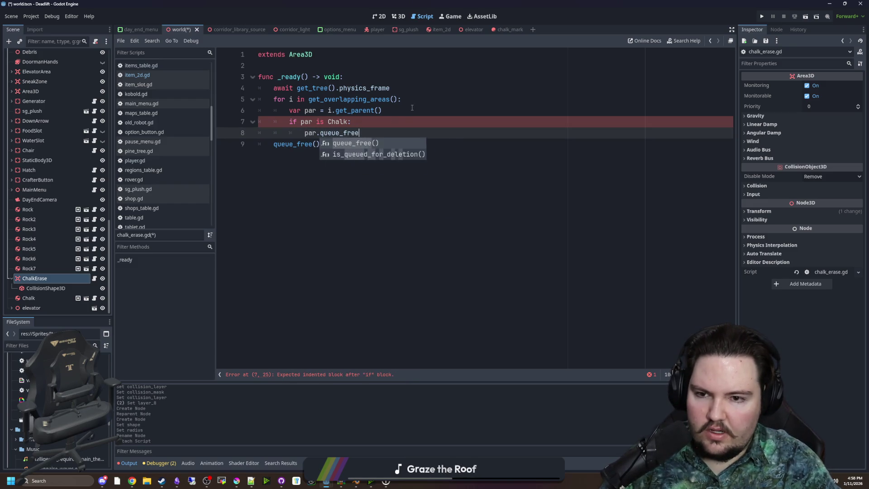
key(Return)
key(Return)
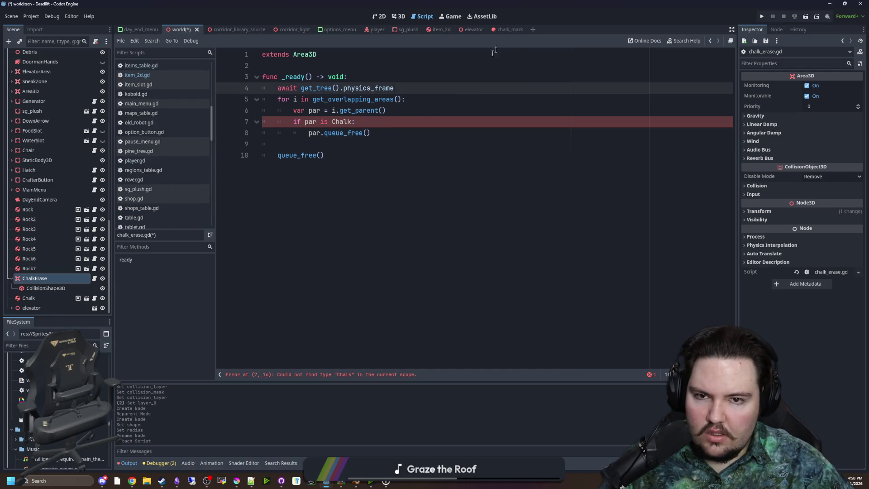
click(503, 30)
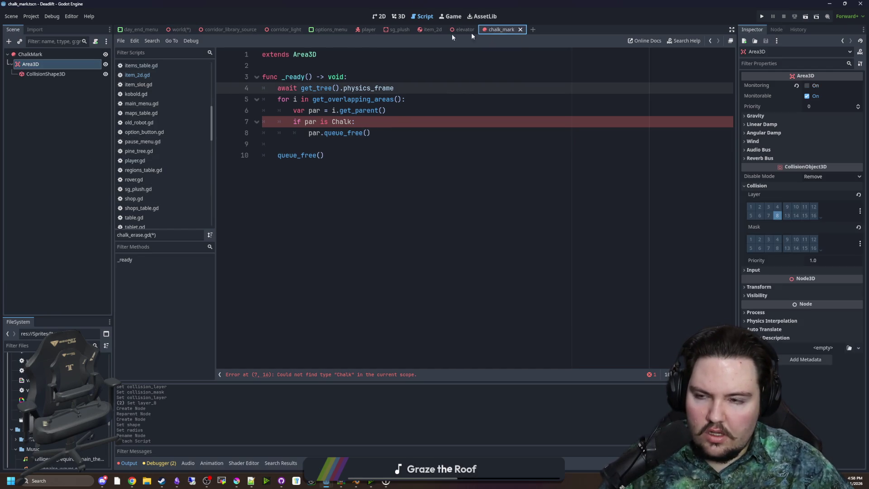
Attach a new chalk_mark.gd to ChalkMark declaring class_name Chalk above extends Decal, and save.
click(95, 41)
click(408, 297)
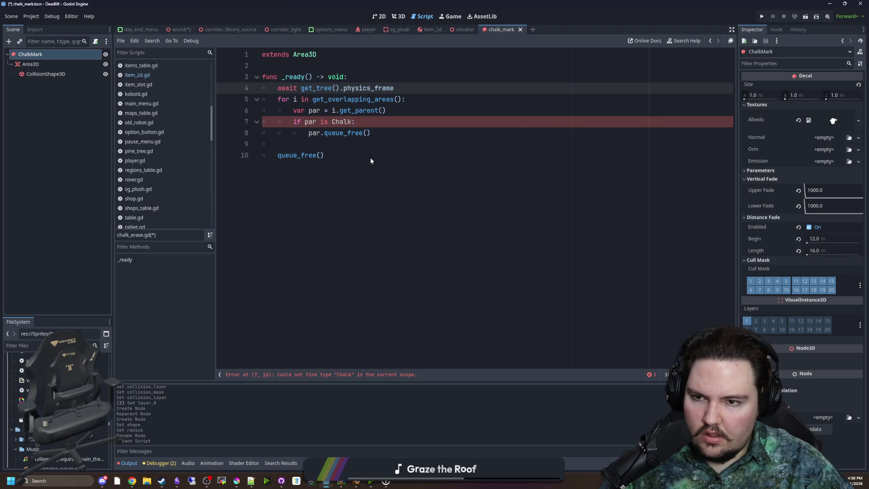
text(class_name Ch)
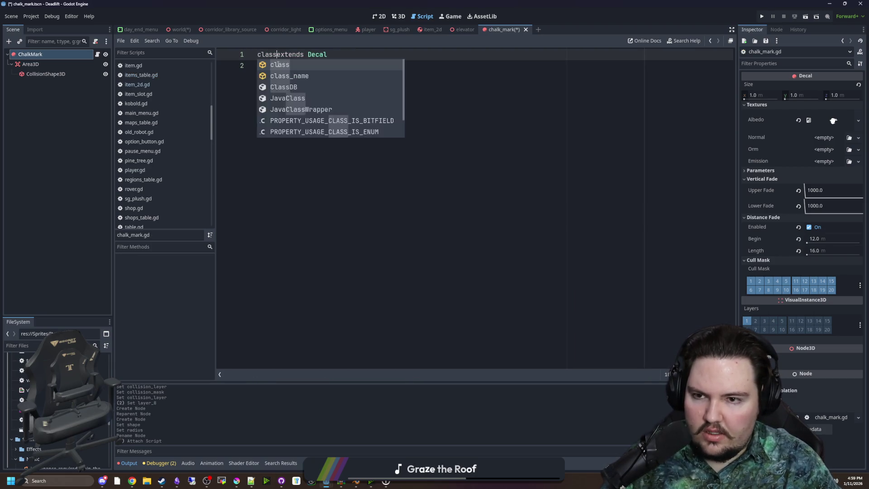
text(alk)
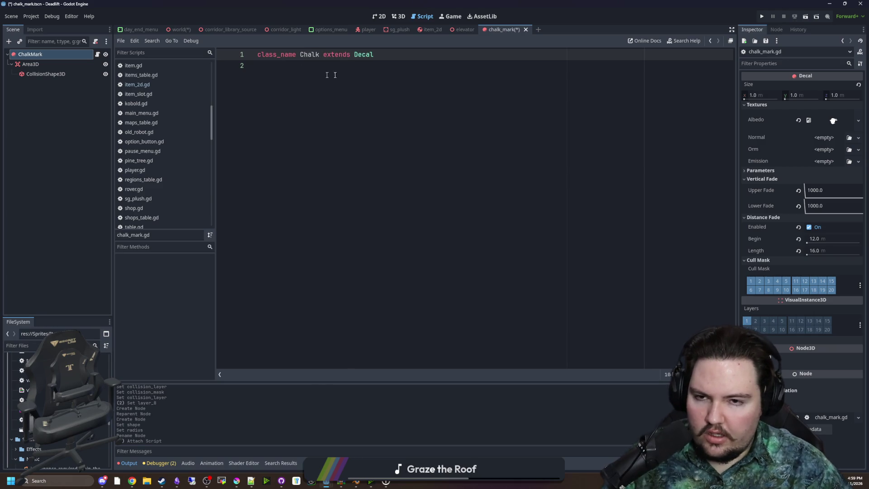
click(424, 61)
key(ctrl+s)
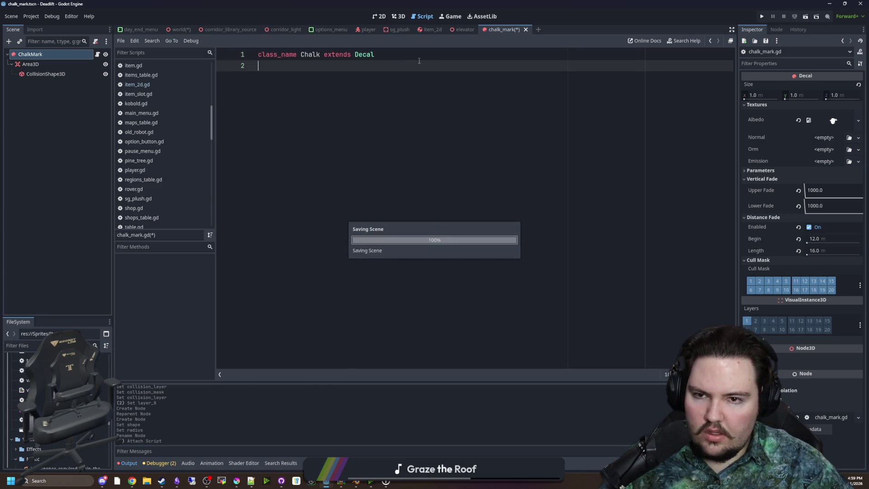
click(368, 30)
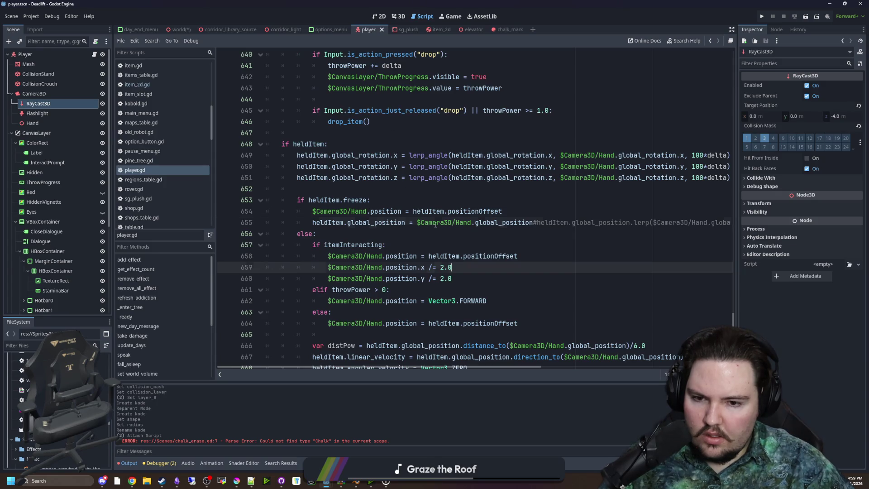
Filter the FileSystem dock to 'chalk' files.
click(426, 234)
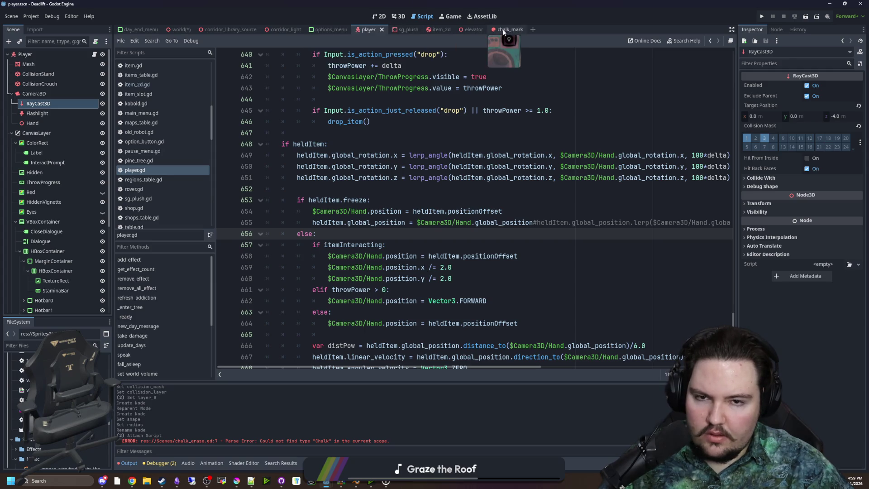
click(23, 346)
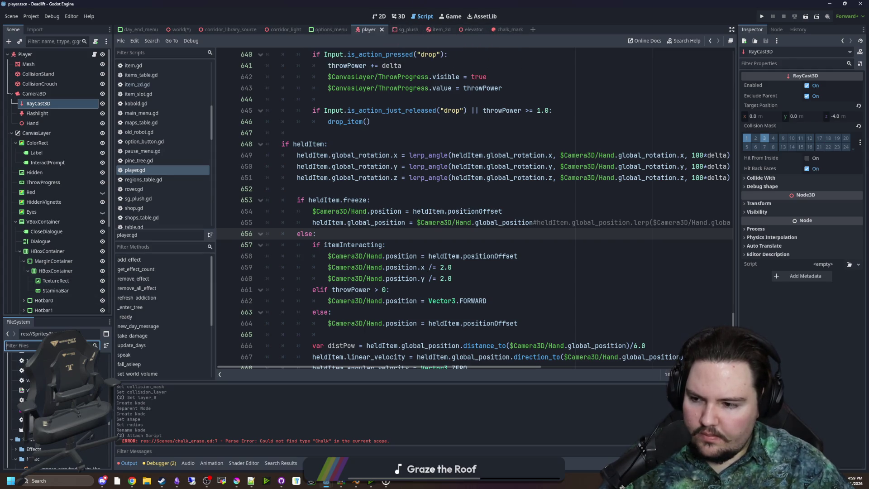
text(chaoplk)
key(BackSpace)
text(lk)
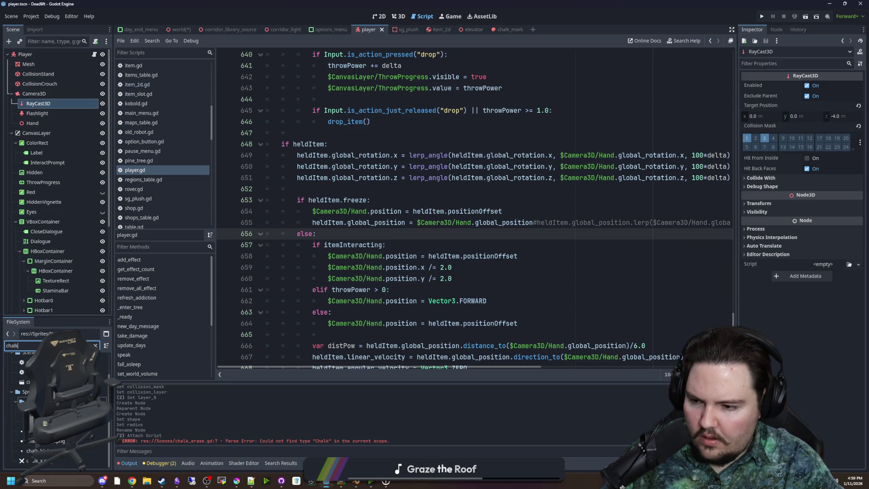
Inspect SneakCheck's collision layer and mask settings, then save the player scene.
scroll(70, 279, down, 5)
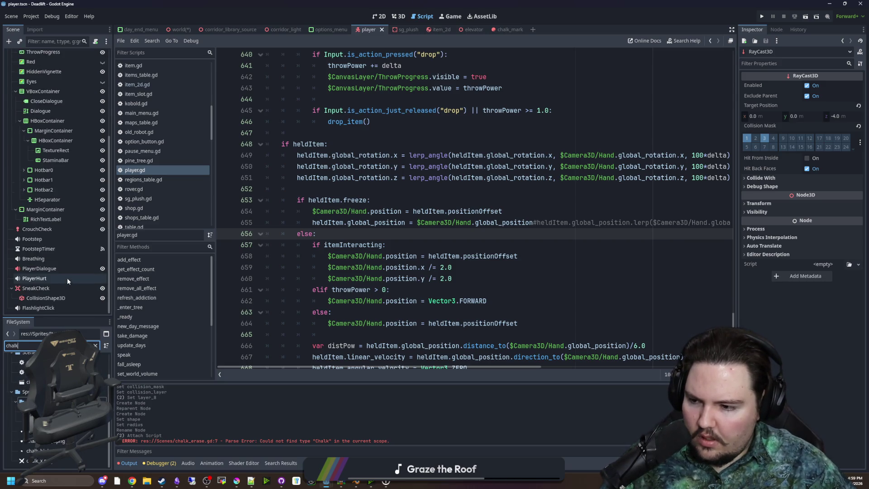
click(52, 288)
click(297, 133)
key(ctrl+s)
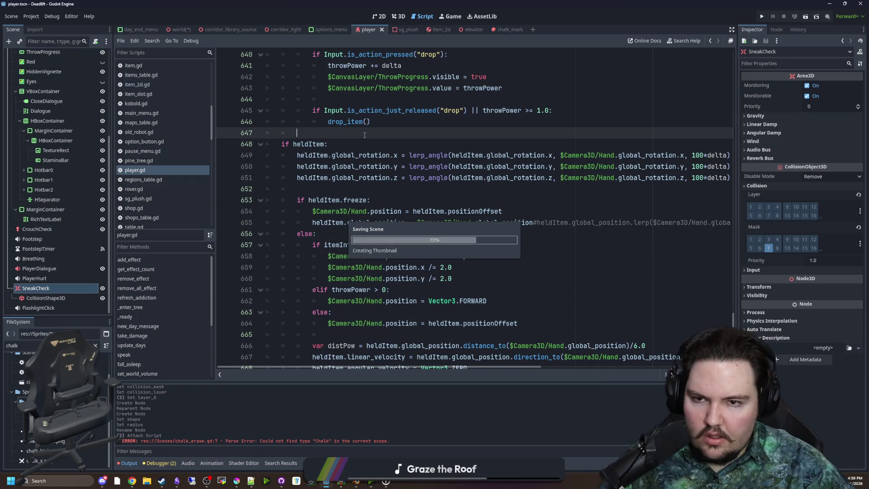
Reselect the ChalkErase node in the world scene and save.
click(179, 30)
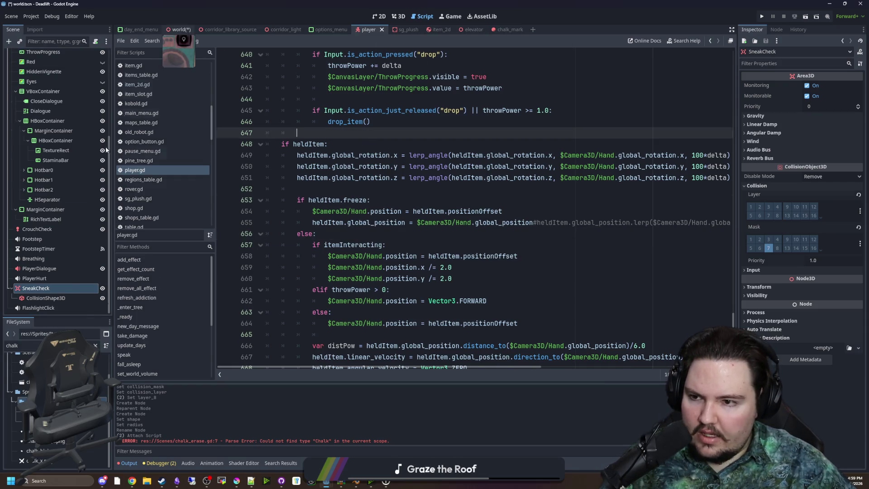
click(43, 278)
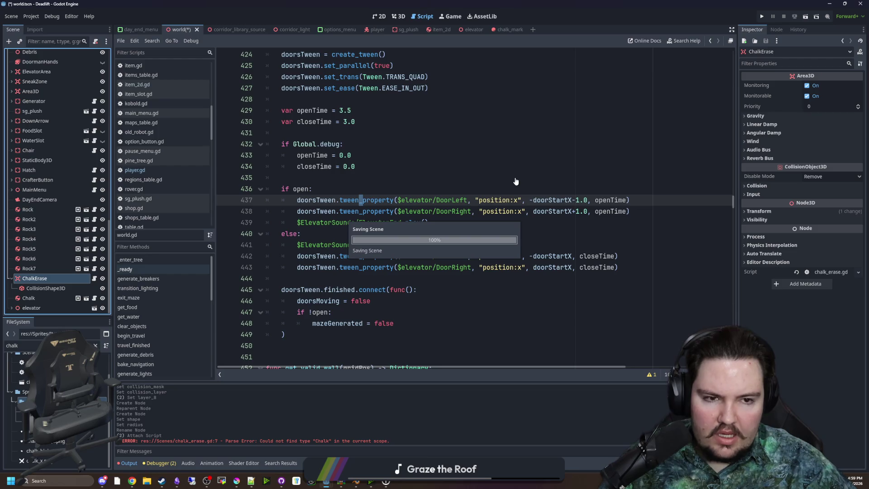
key(ctrl+s)
click(29, 259)
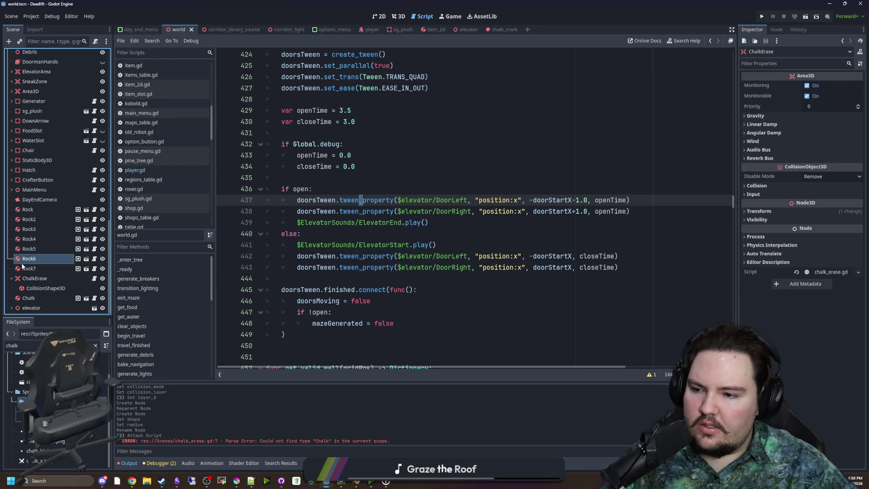
click(26, 278)
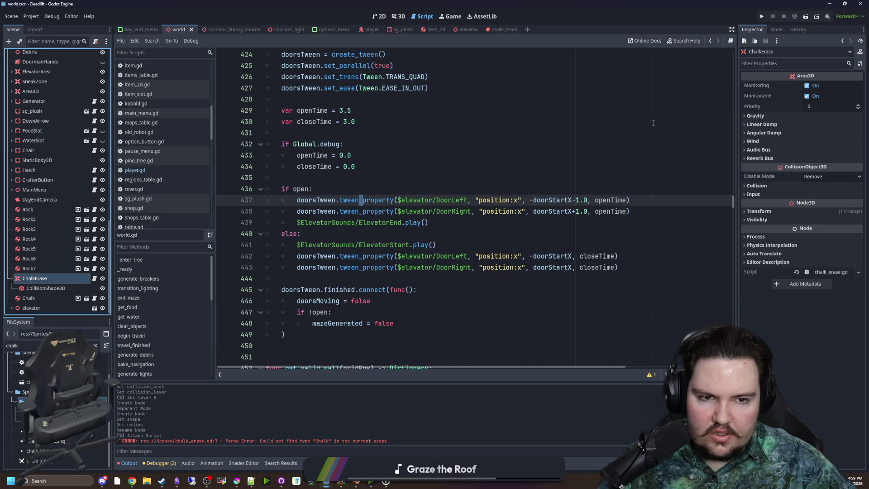
click(46, 288)
click(35, 278)
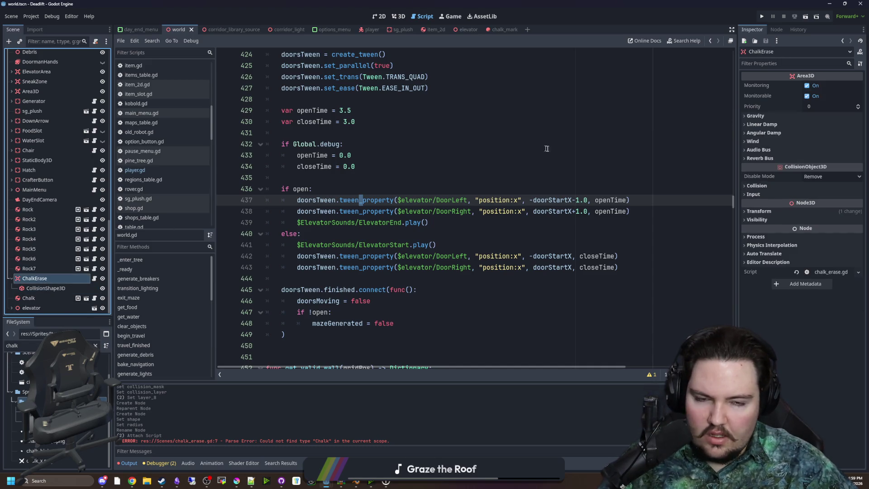
Turn off ChalkErase's collision layer 1 and mask 1, enable mask 8, and save.
click(757, 185)
click(751, 207)
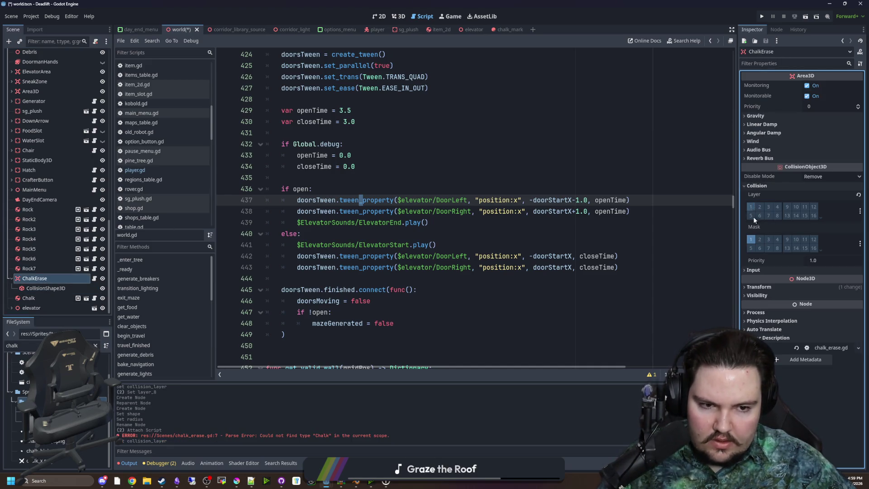
click(752, 239)
click(777, 248)
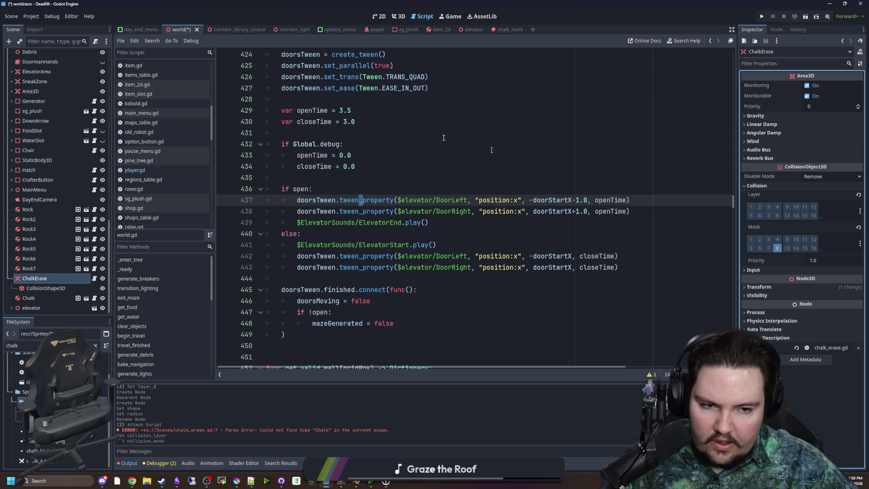
click(446, 121)
key(ctrl+s)
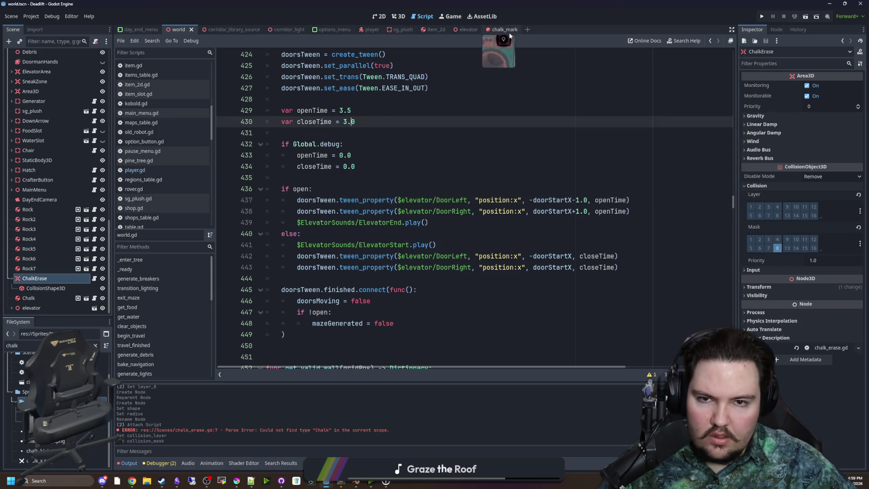
Look over chalk_mark.gd, resave the world scene, and check the ChalkErase sphere radius.
click(509, 31)
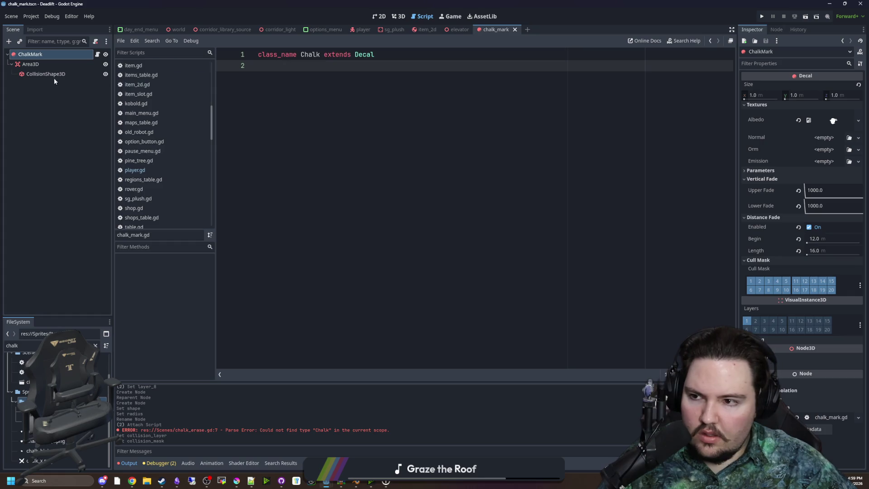
click(464, 94)
click(175, 28)
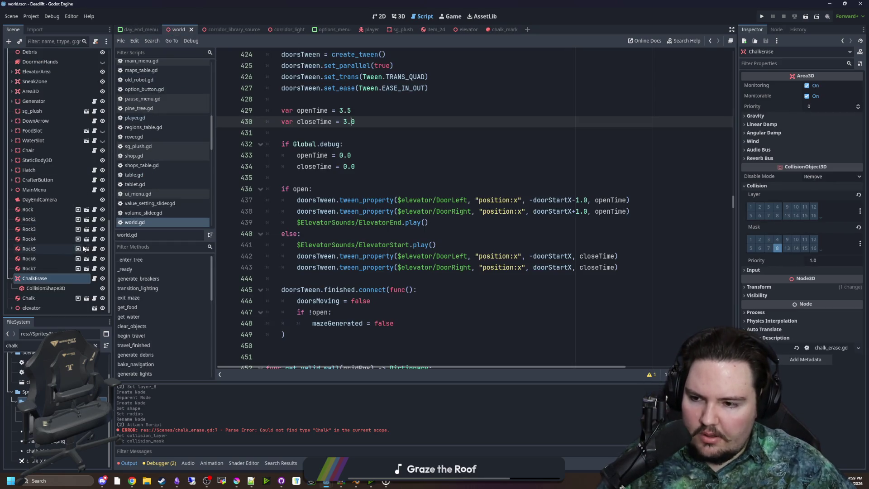
click(334, 244)
click(344, 234)
key(ctrl+s)
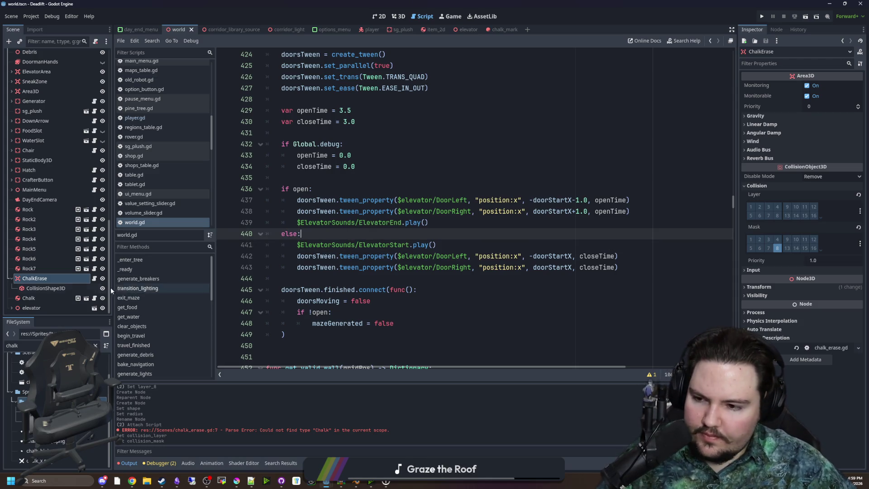
click(44, 288)
Save the ChalkErase branch as its own chalk_erase.tscn scene.
click(36, 278)
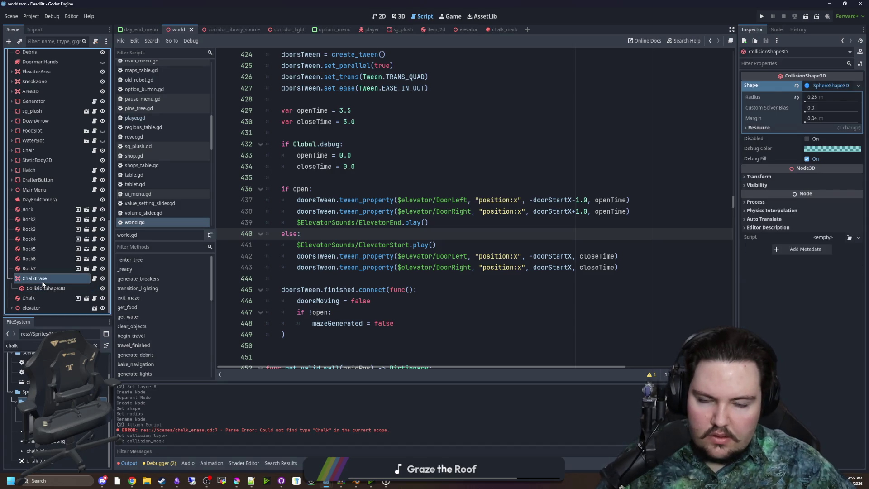
right_click(45, 278)
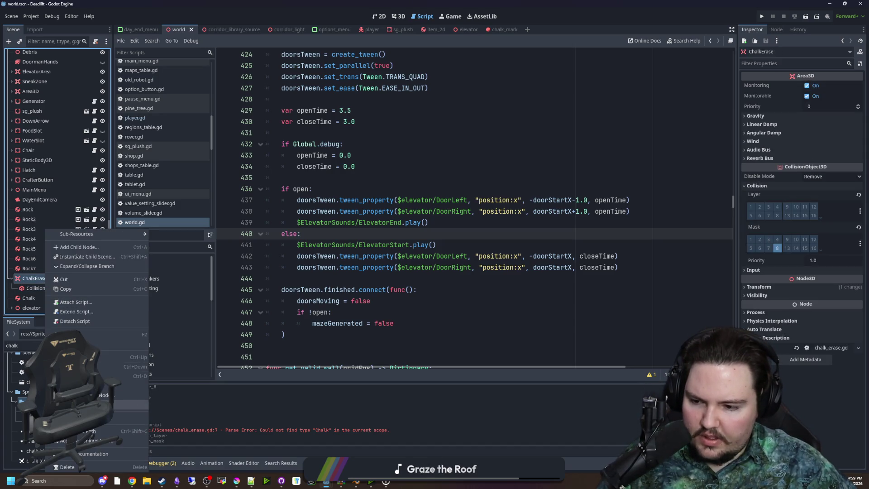
click(81, 418)
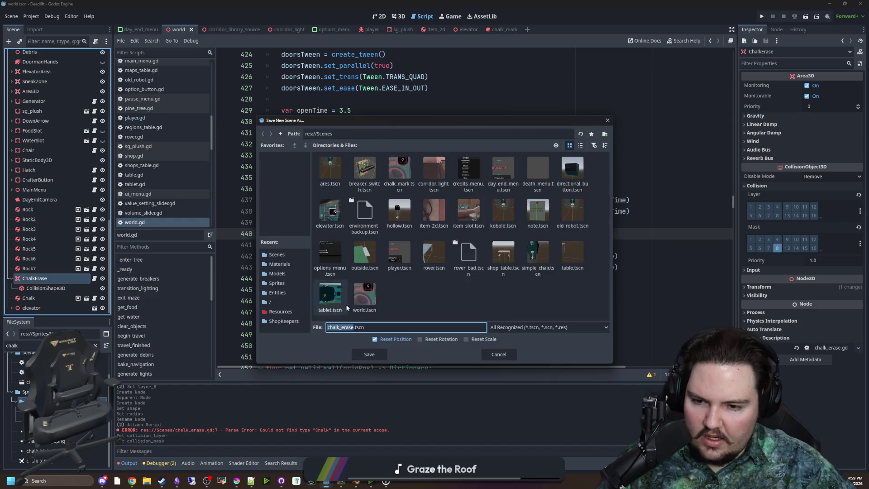
click(370, 356)
Delete the ChalkErase node from the world scene and save.
right_click(37, 287)
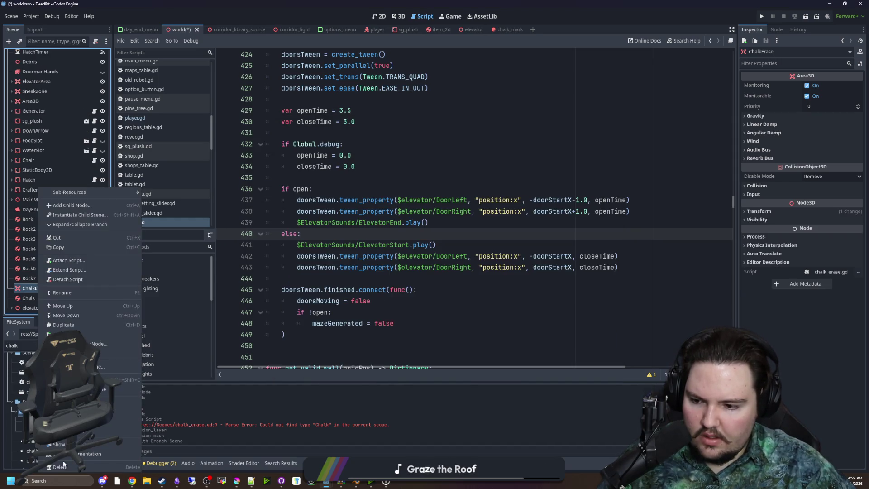
click(63, 465)
click(421, 250)
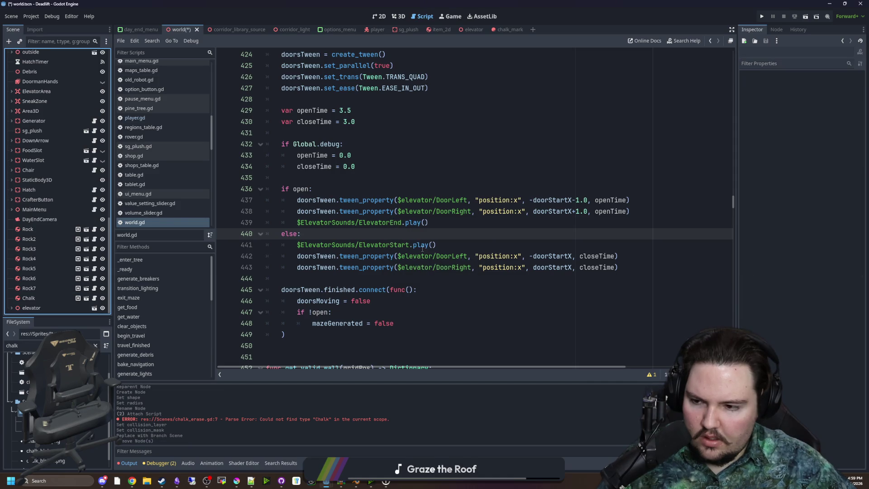
key(ctrl+s)
scroll(93, 57, up, 10)
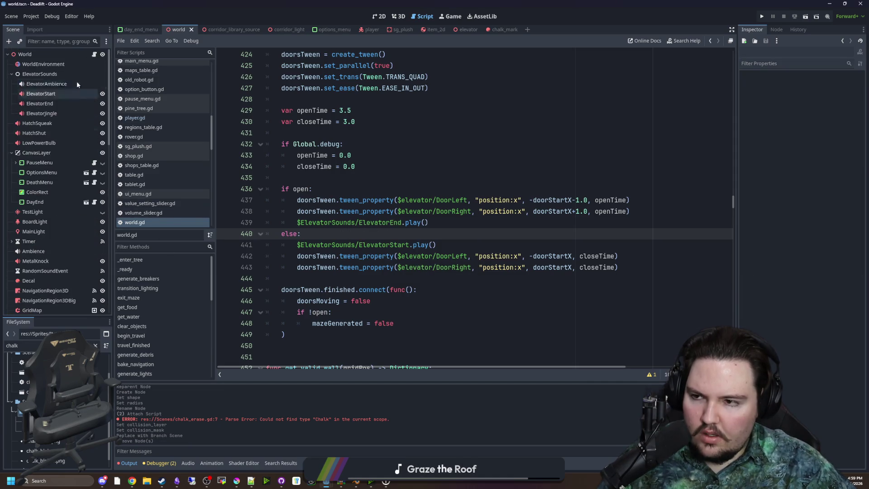
scroll(68, 182, down, 15)
click(229, 189)
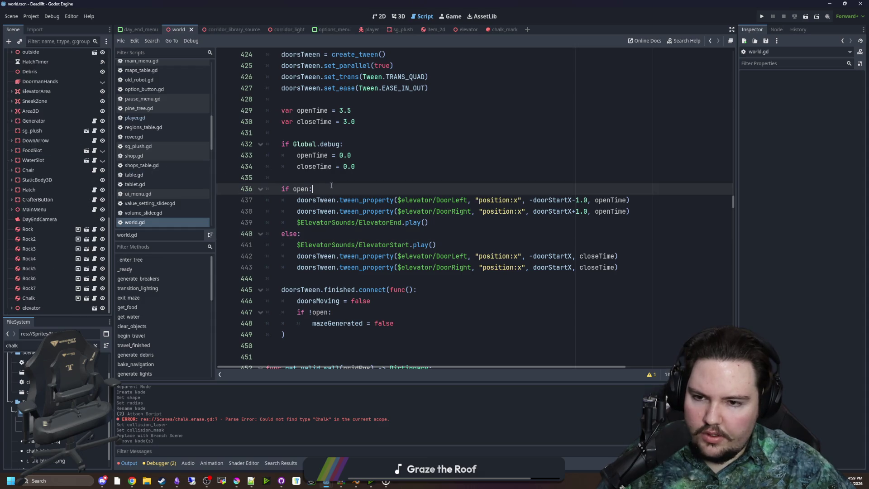
Duplicate the Chalk item and name the copy ChalkEraser.
right_click(42, 295)
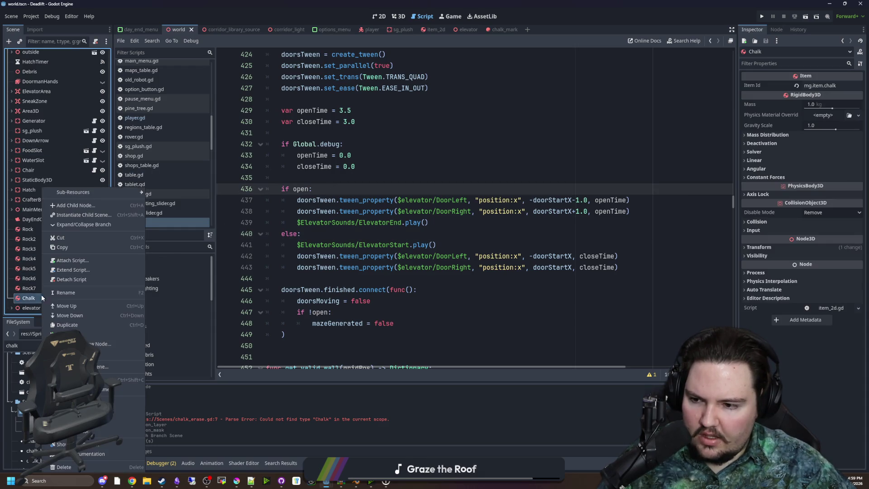
click(54, 325)
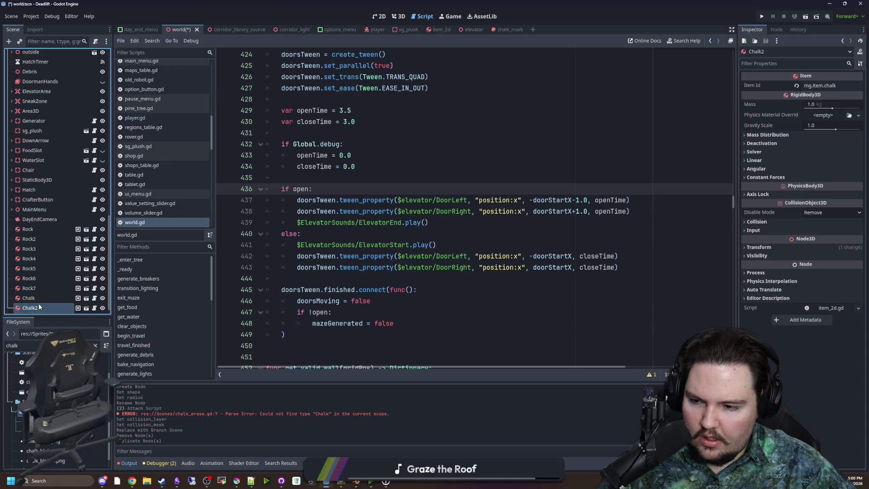
double_click(44, 306)
text(ser)
key(Return)
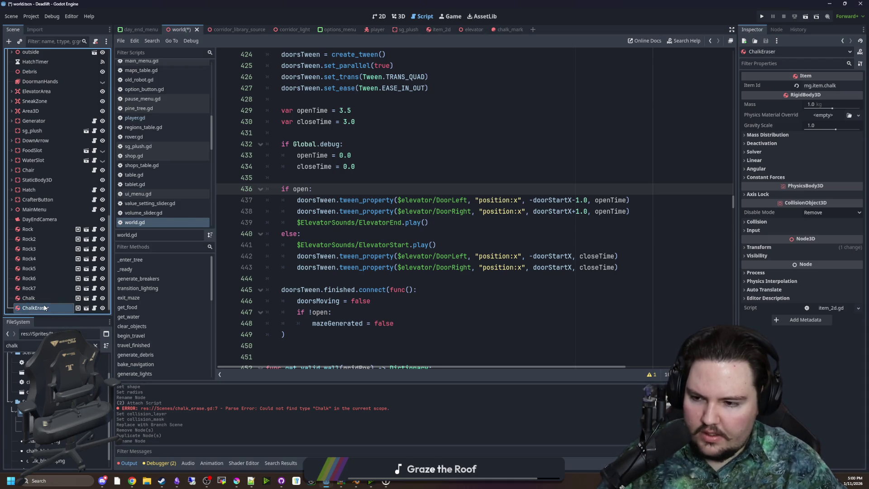
Set ChalkEraser's Item Id to mg.item.chalk_eraser and save the scene.
click(843, 87)
text(_eraser)
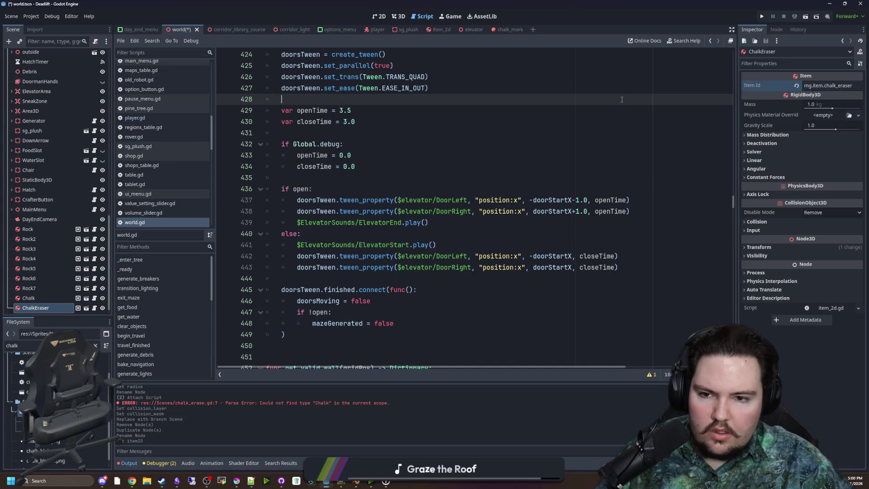
key(ctrl+s)
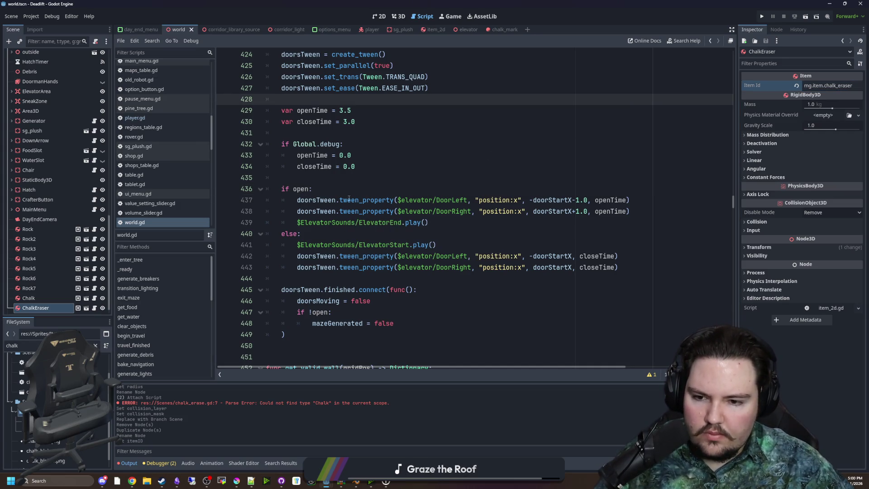
click(345, 186)
key(Up)
Search for _physics_process and scroll player.gd to the held-chalk block placing marks on interact_click.
key(ctrl+f)
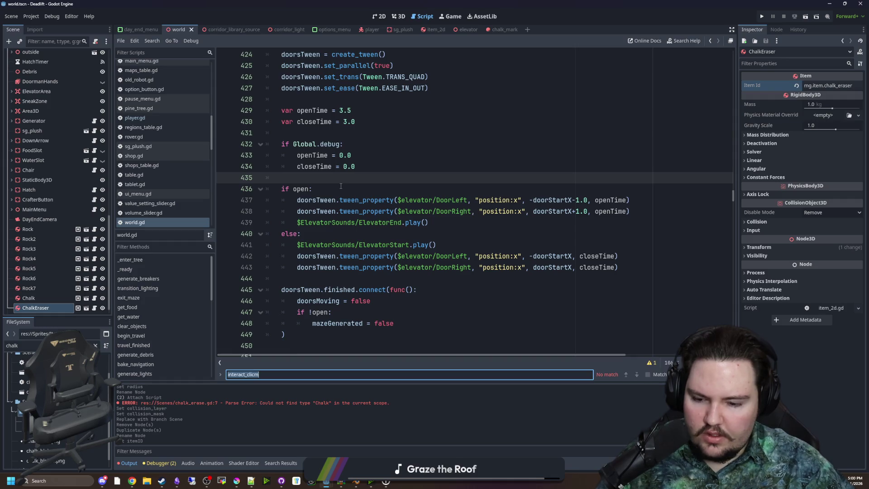
text(_physics)
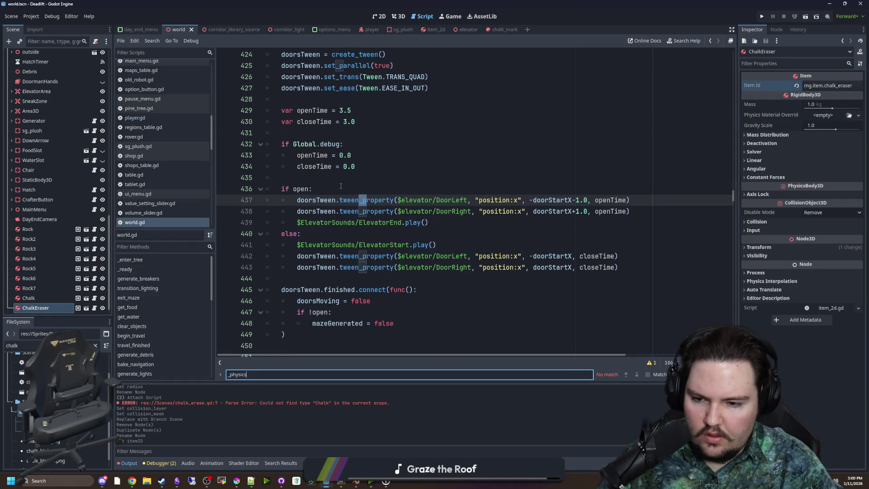
click(154, 117)
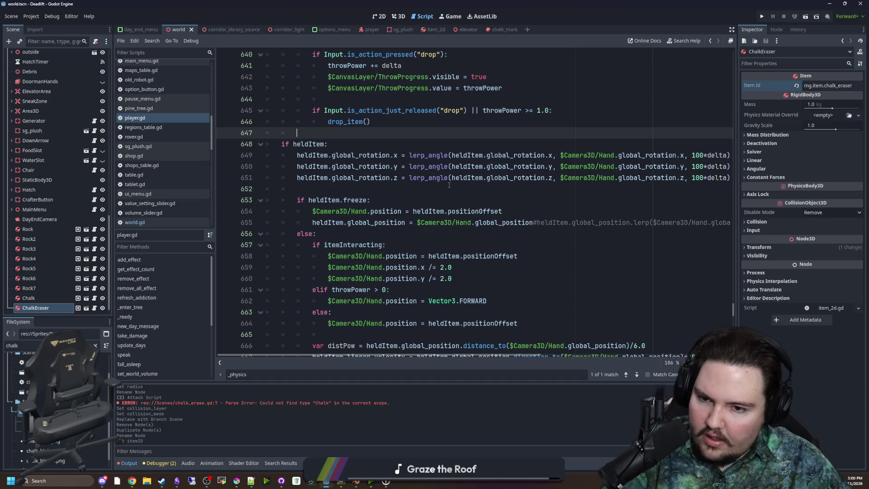
scroll(440, 206, down, 8)
key(ctrl+f)
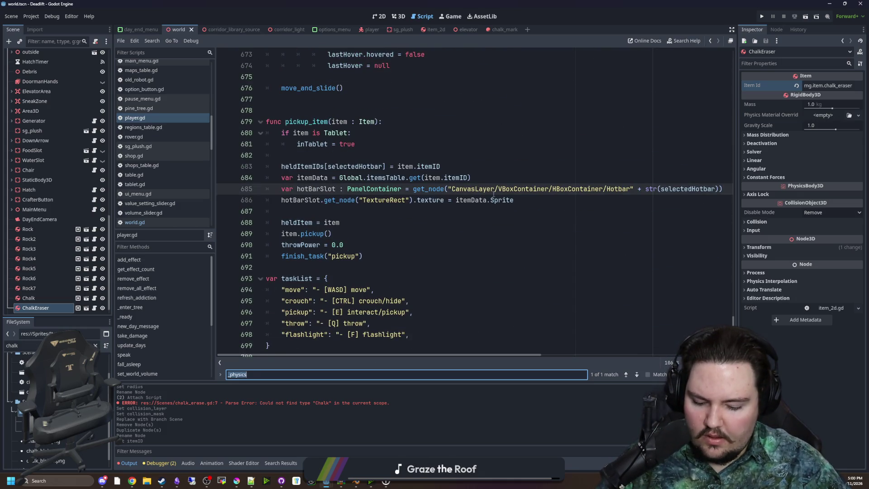
text(physiocs)
click(375, 222)
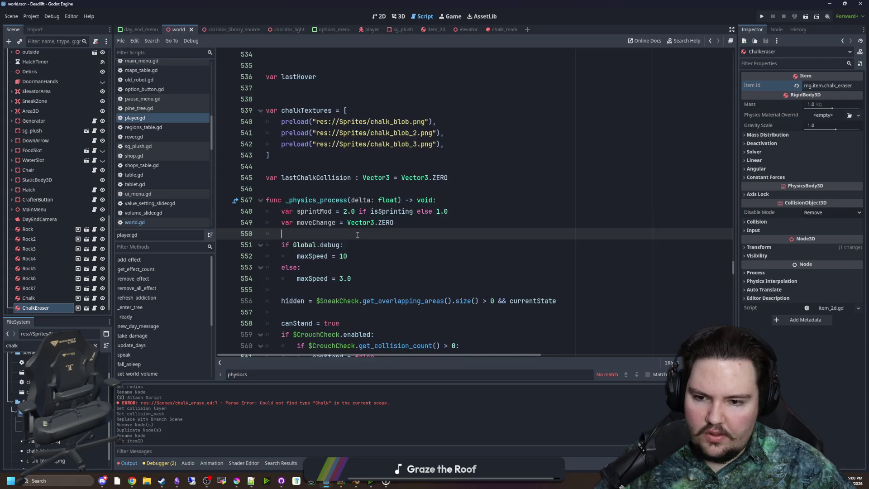
scroll(408, 253, down, 20)
scroll(453, 286, down, 4)
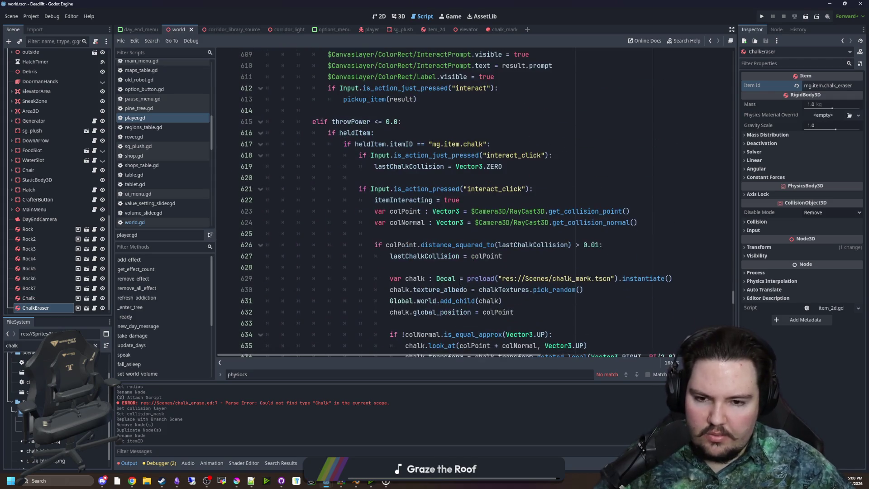
click(479, 170)
scroll(478, 171, down, 1)
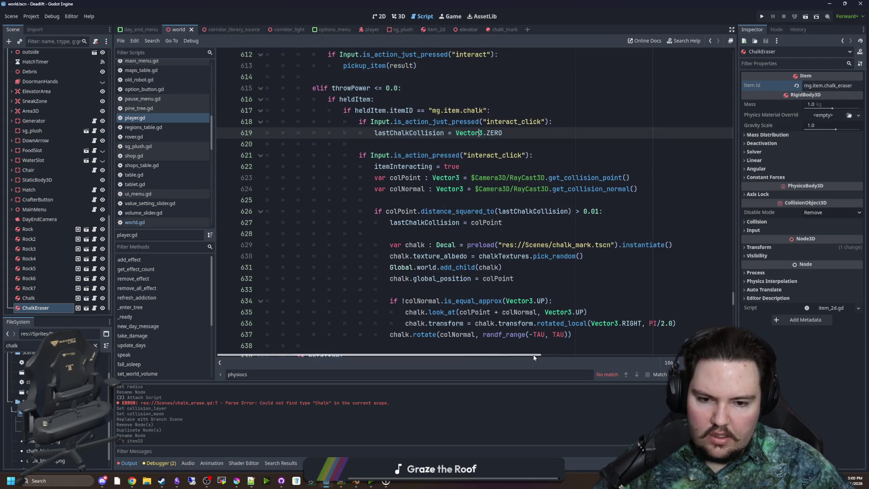
Remove the chalk itemID check on line 617 and unindent the drawing block one level.
drag(530, 357, 547, 356)
scroll(443, 145, down, 1)
scroll(443, 145, up, 1)
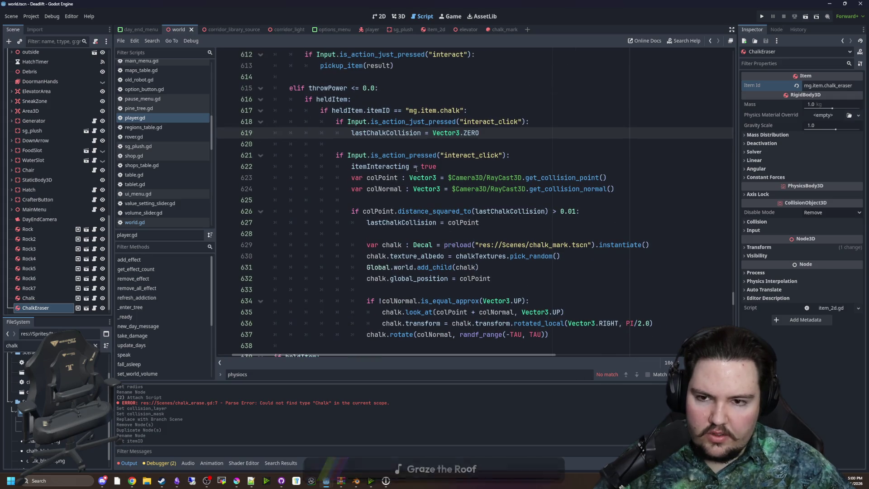
click(443, 145)
drag(481, 110, 321, 112)
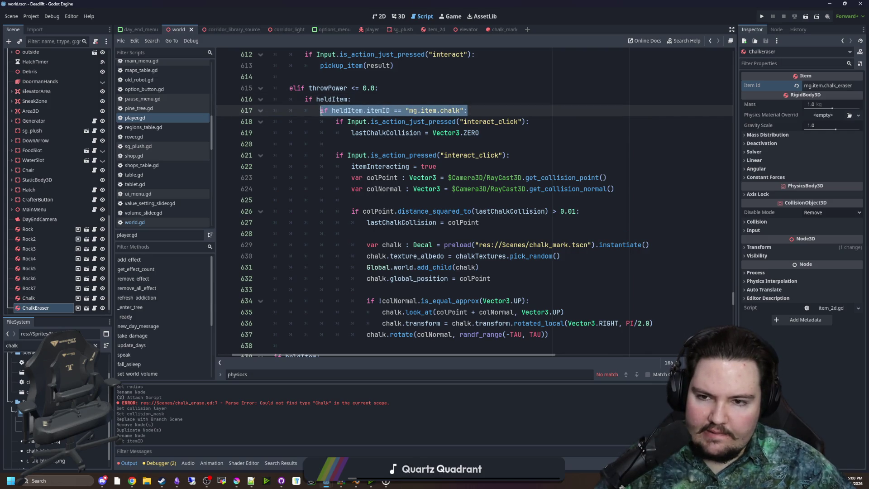
key(BackSpace)
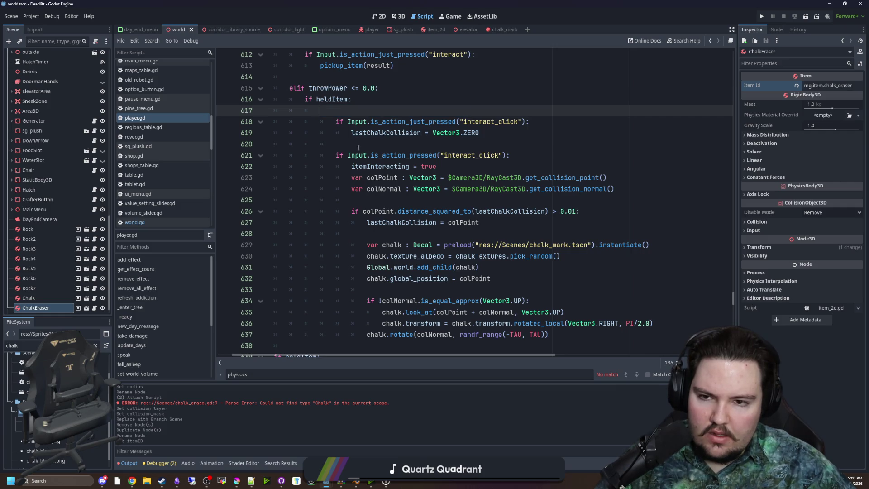
scroll(498, 226, down, 1)
mouse_move(573, 301)
mouse_down()
mouse_move(271, 119)
mouse_move(184, 88)
mouse_up()
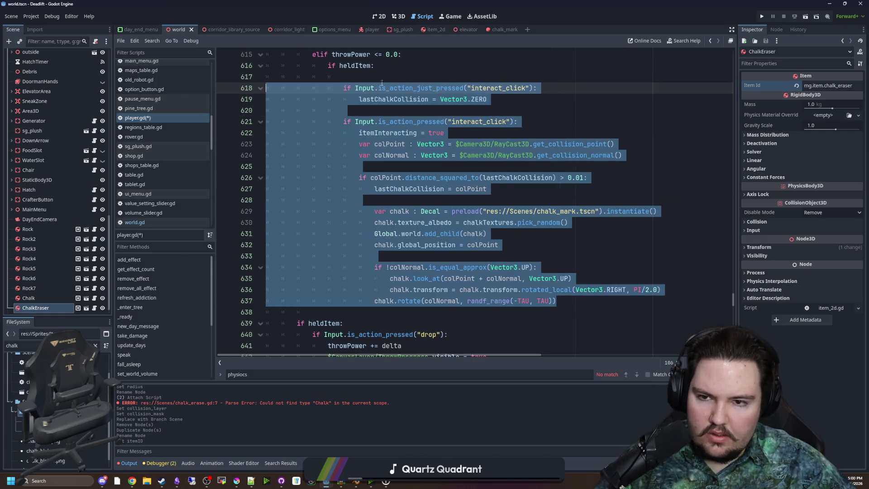
key(shift+Tab)
click(385, 77)
key(BackSpace)
key(BackSpace)
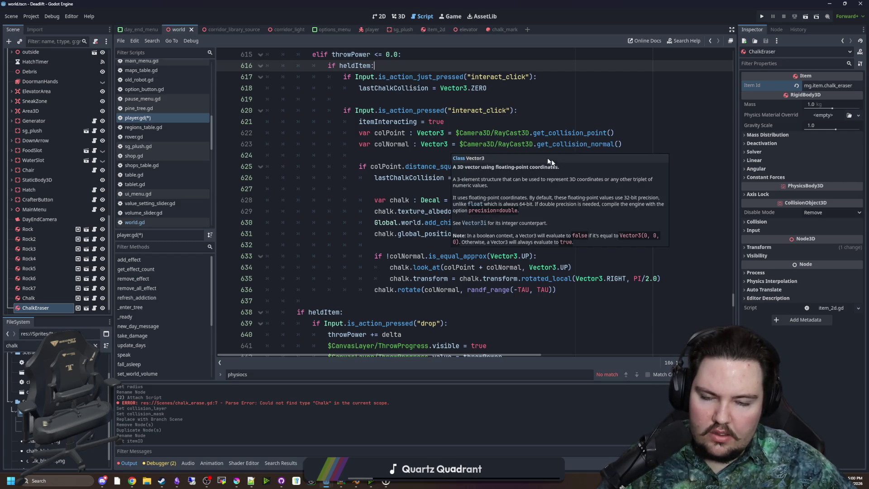
Insert if heldItem.itemID == "mg.item.chalk": just before the chalk mark decal is created.
click(523, 158)
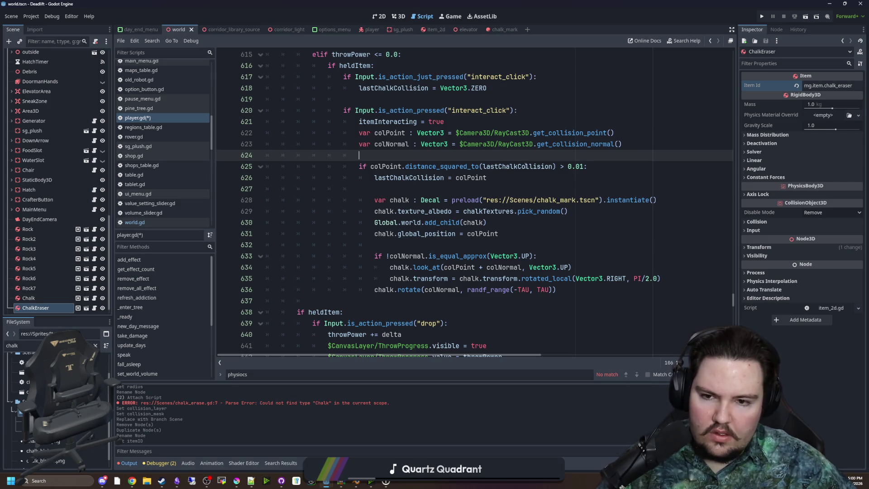
click(477, 180)
click(458, 186)
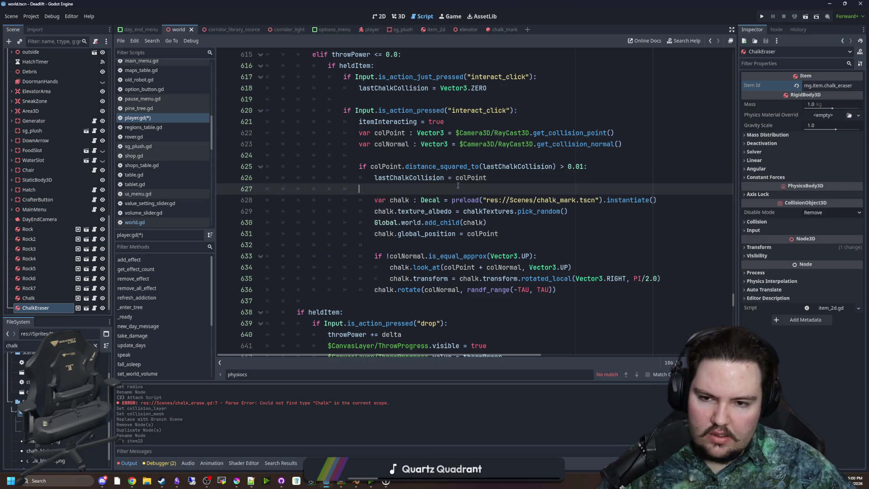
text(if if heldItem.itemID == "mg.item.chalk":)
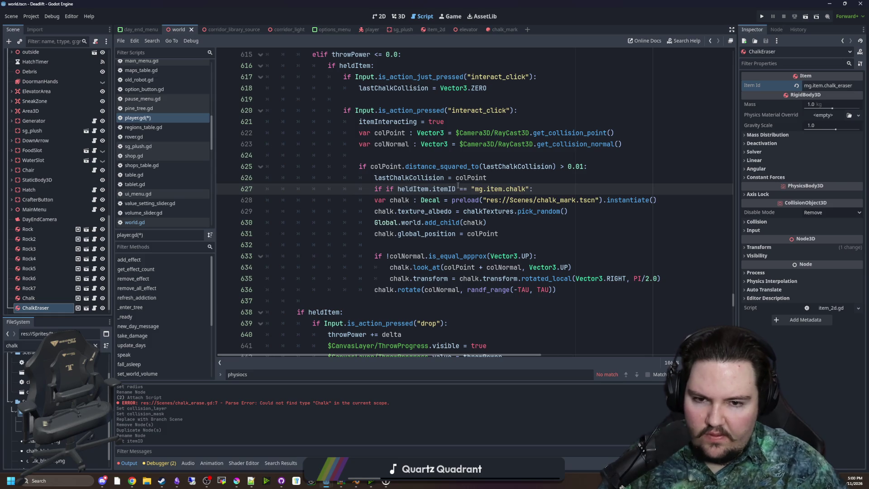
click(397, 189)
key(BackSpace)
key(BackSpace)
key(BackSpace)
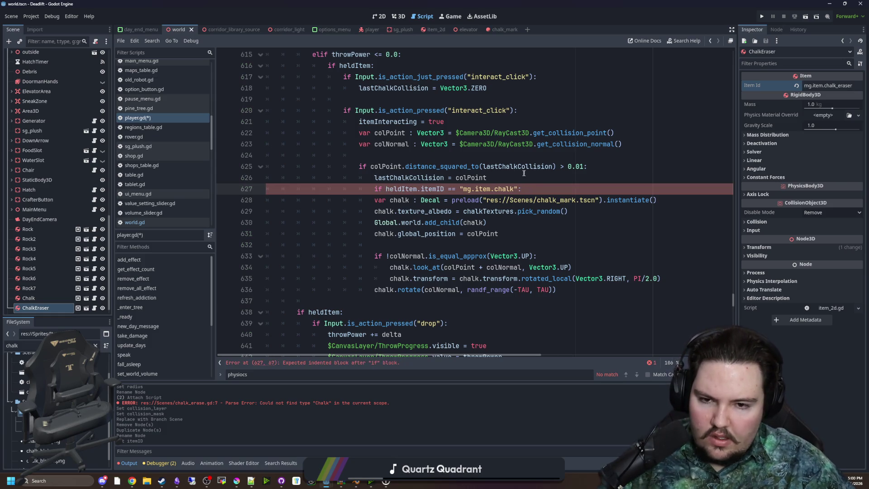
drag(539, 188, 368, 189)
key(ctrl+c)
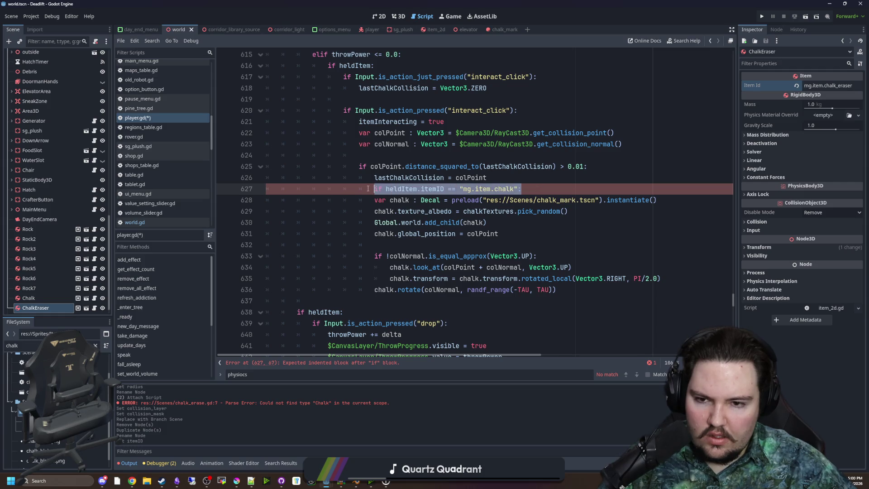
scroll(375, 181, up, 1)
click(372, 100)
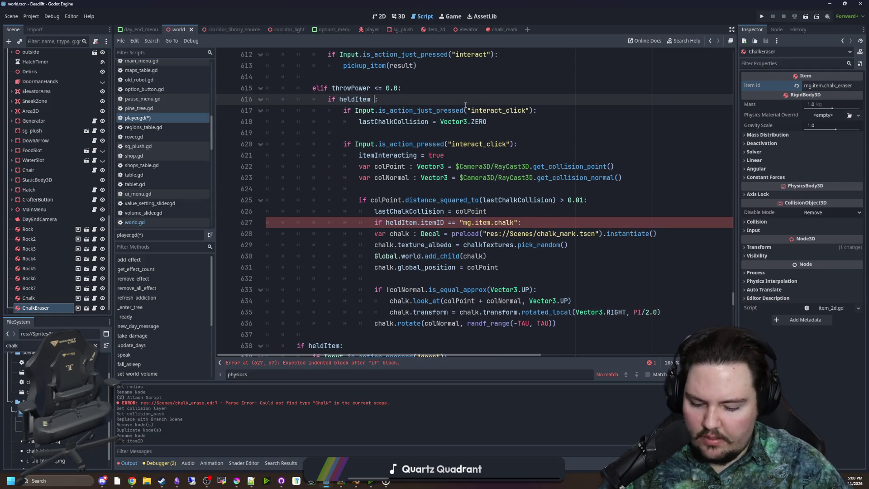
text(&&)
Extend the held-item check to accept mg.item.chalk or mg.item.chalk_eraser.
key(ctrl+v)
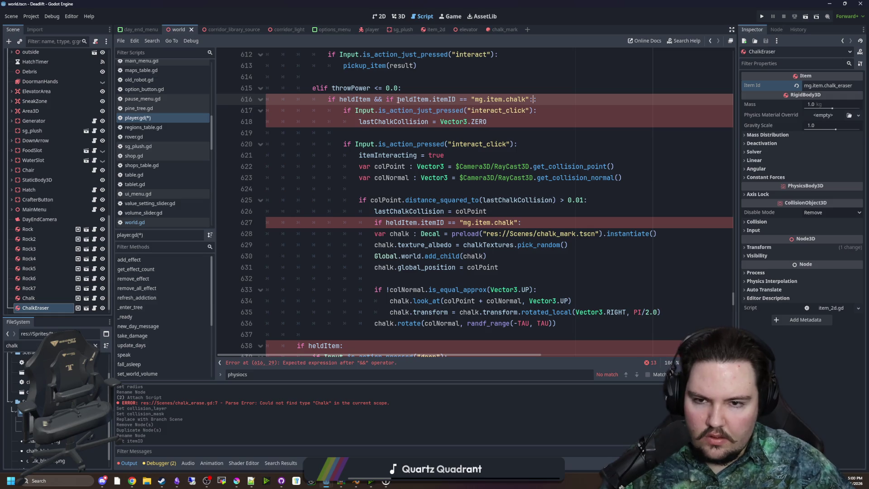
drag(398, 100, 386, 99)
text(()
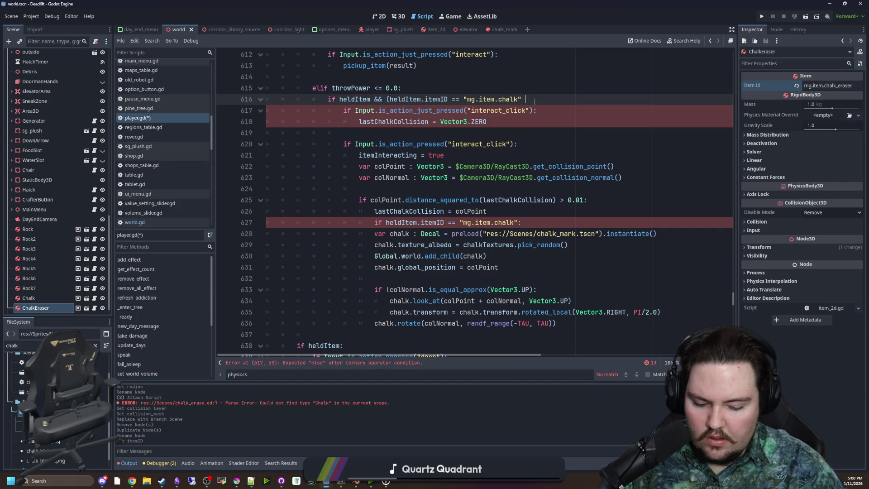
text(  ))
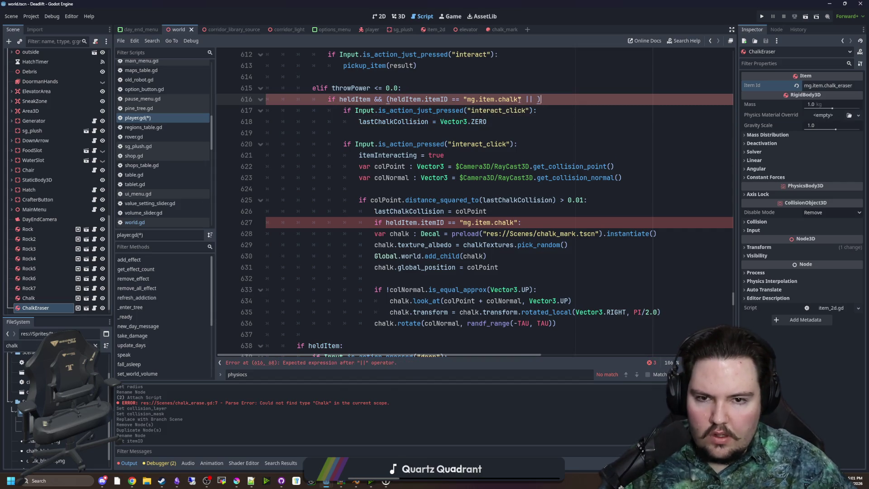
drag(521, 99, 390, 99)
key(ctrl+c)
click(536, 99)
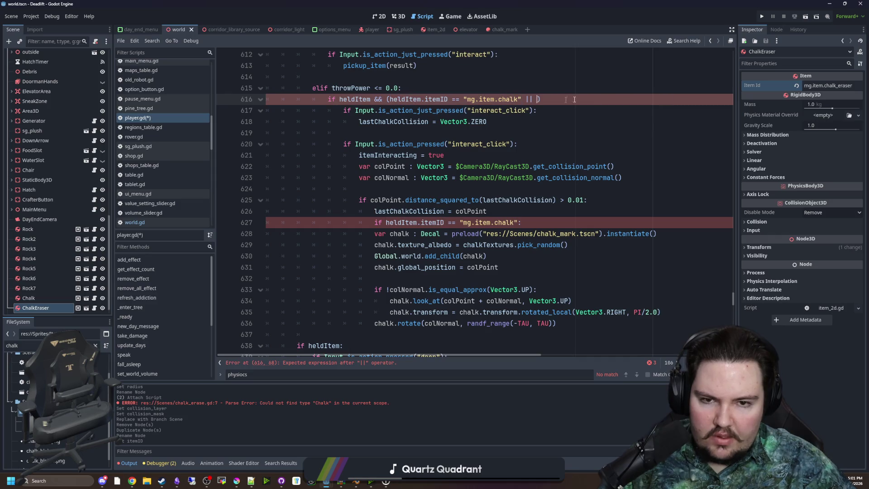
key(ctrl+v)
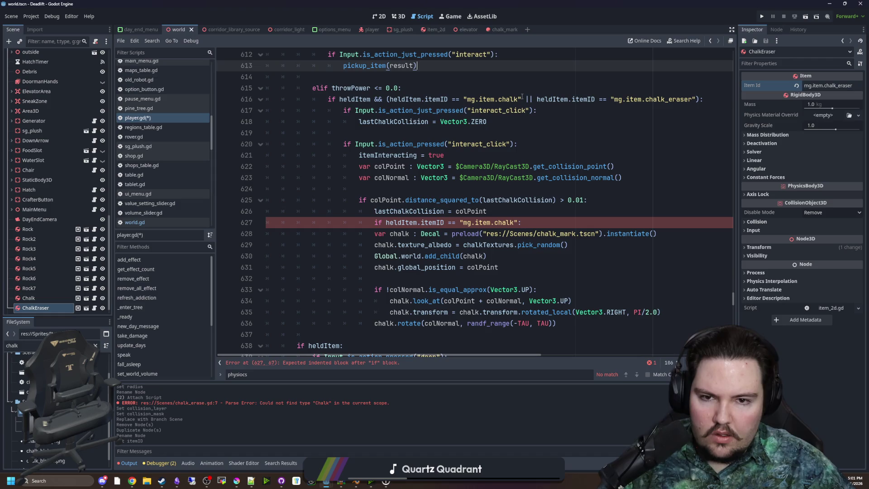
drag(522, 100, 390, 99)
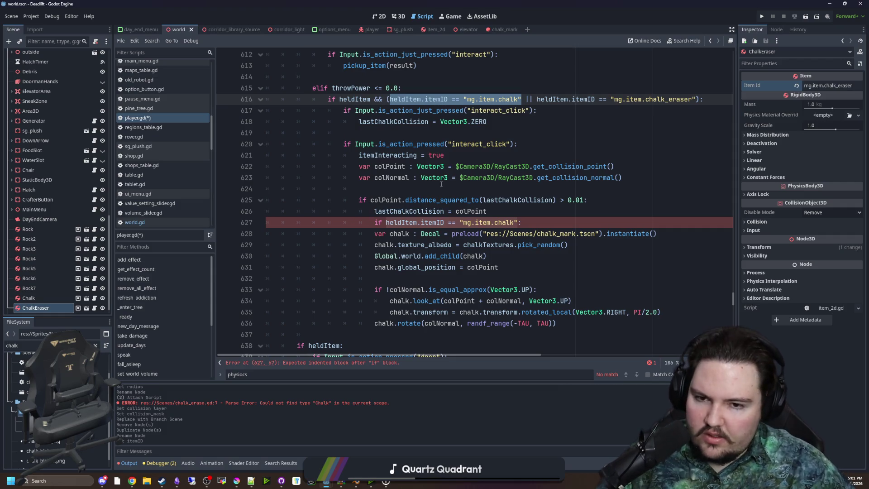
Insert a new line after lastChalkCollision = colPoint, above the chalk check.
scroll(441, 184, down, 1)
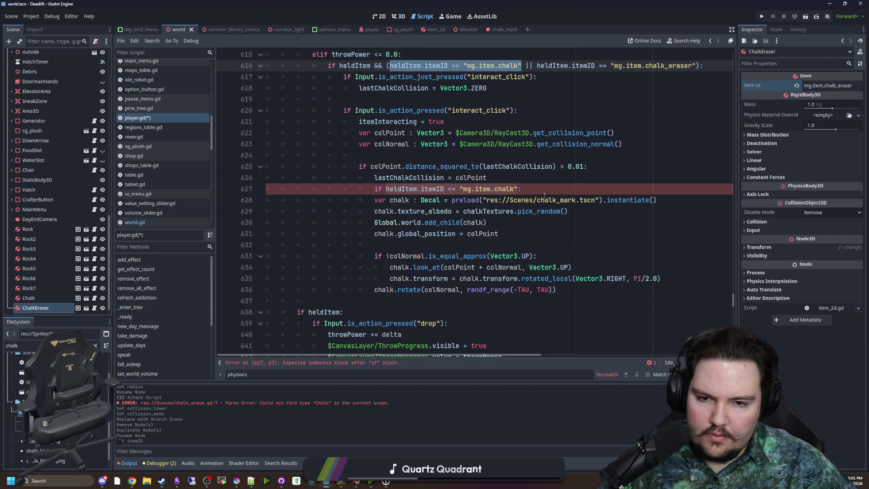
click(548, 187)
click(511, 177)
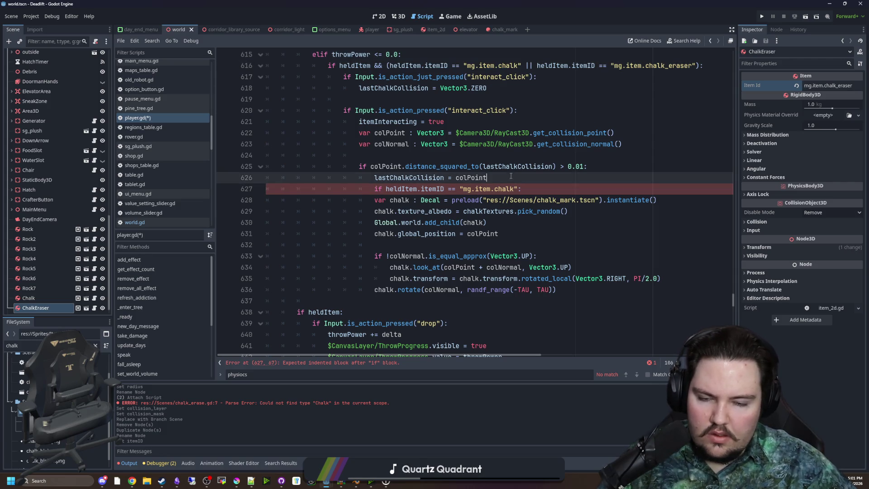
key(Return)
text(v)
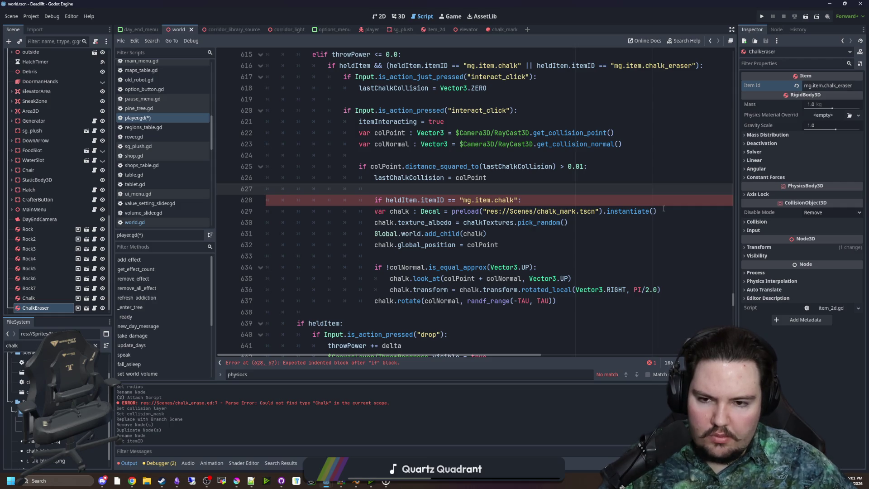
Move the var chalk : Decal declaration to just below the chalk item check.
click(590, 223)
drag(658, 211, 374, 211)
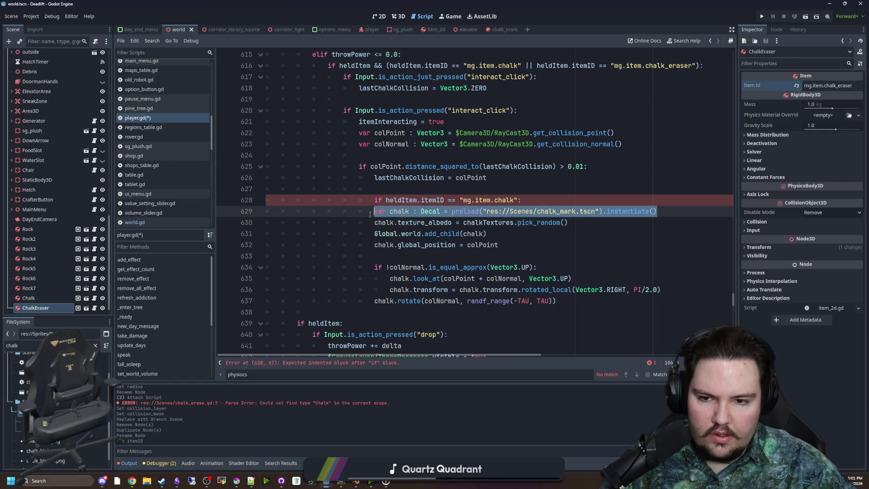
key(ctrl+x)
click(391, 188)
key(ctrl+v)
key(Return)
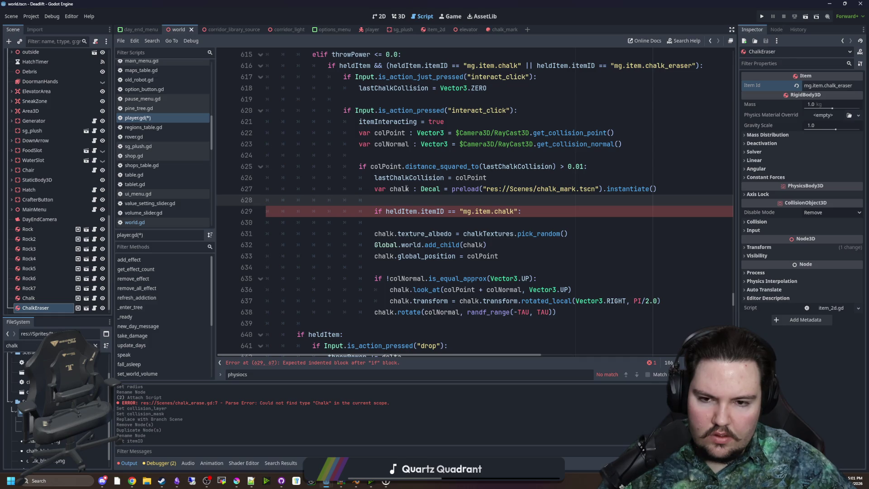
key(BackSpace)
key(shift+Home)
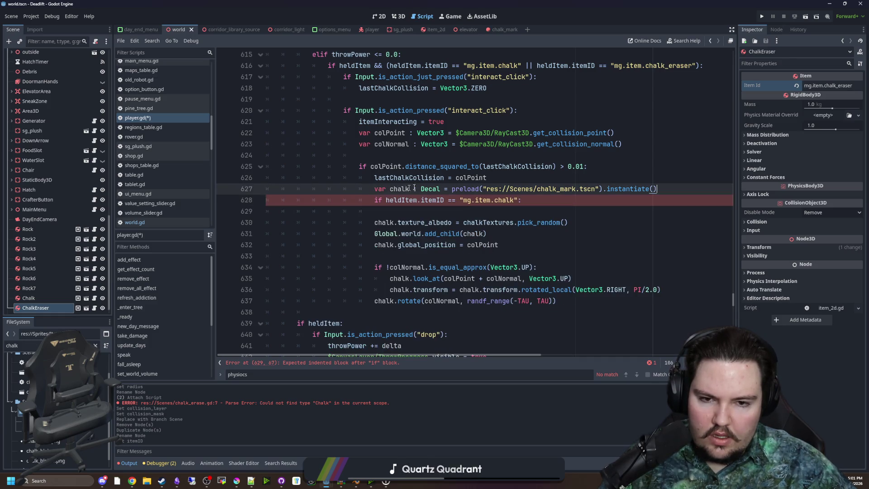
key(ctrl+x)
key(Down)
key(Down)
key(ctrl+v)
key(shift+Home)
click(398, 222)
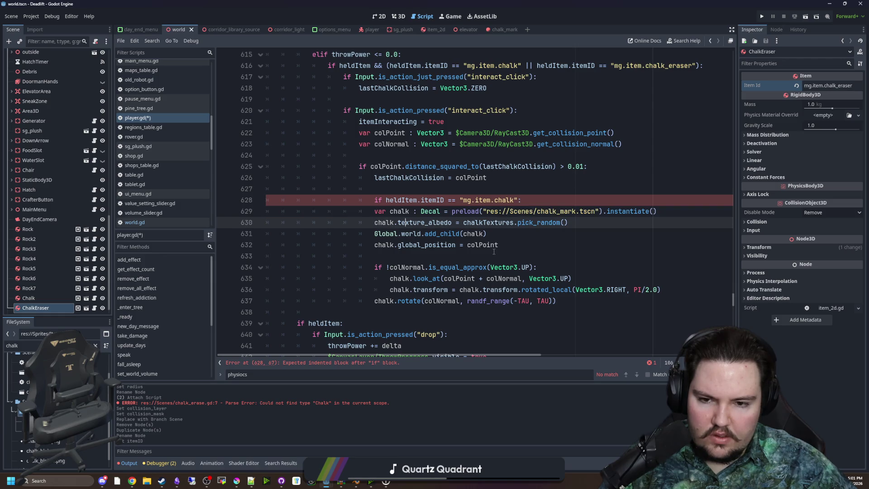
Indent chalk-mark lines 629–637 under the chalk check and start an outdented line below.
drag(565, 299, 344, 211)
key(Tab)
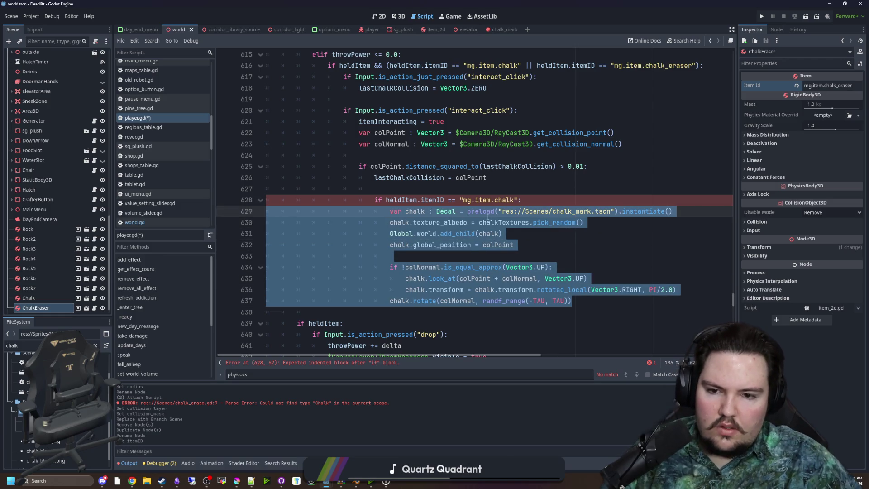
click(514, 222)
click(577, 299)
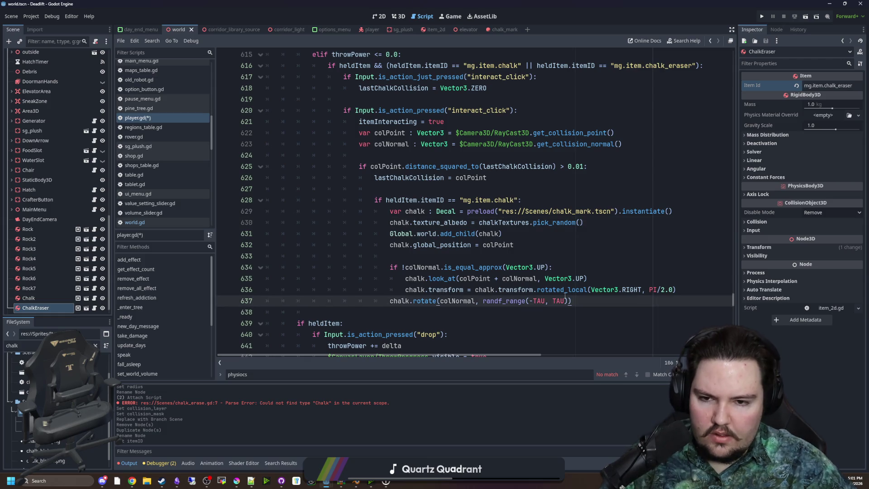
key(Return)
key(BackSpace)
Write the elif line reusing the held-item itemID condition.
text(elif)
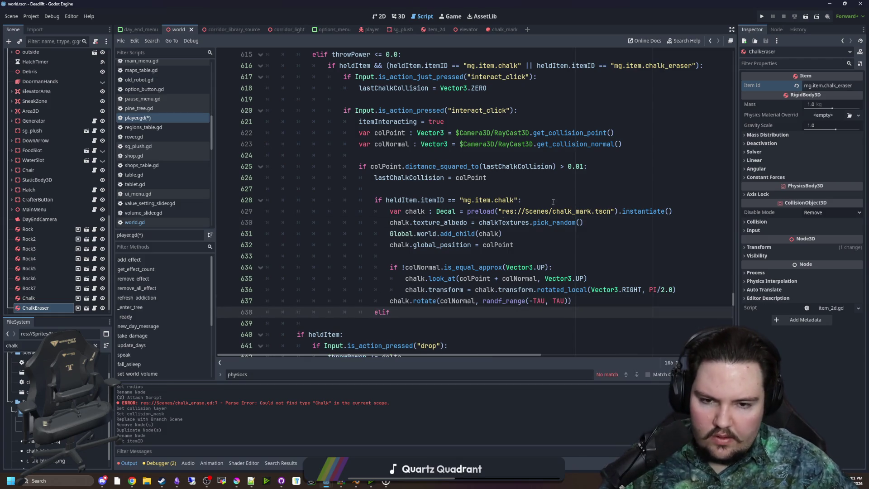
drag(390, 199, 521, 199)
key(ctrl+c)
click(392, 312)
key(ctrl+v)
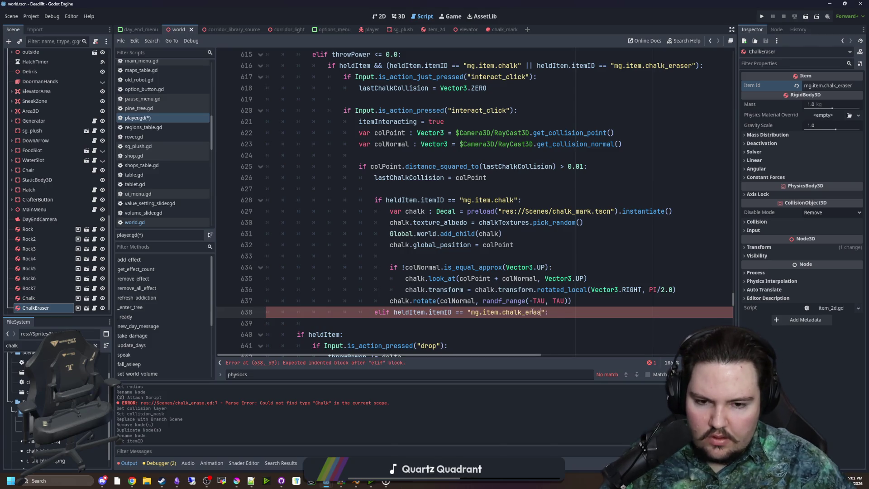
Copy the chalk-mark spawning lines under the new elif branch.
drag(573, 300, 231, 212)
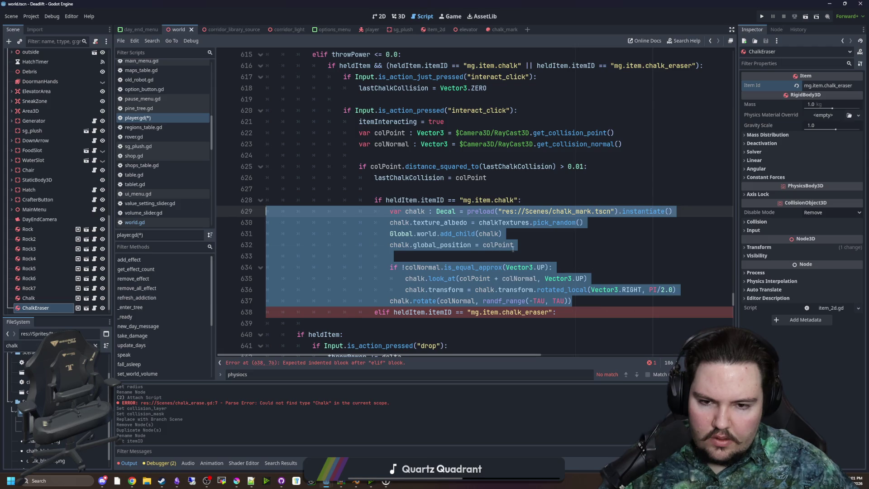
mouse_move(513, 245)
mouse_down()
mouse_move(267, 199)
mouse_move(267, 211)
mouse_up()
click(563, 312)
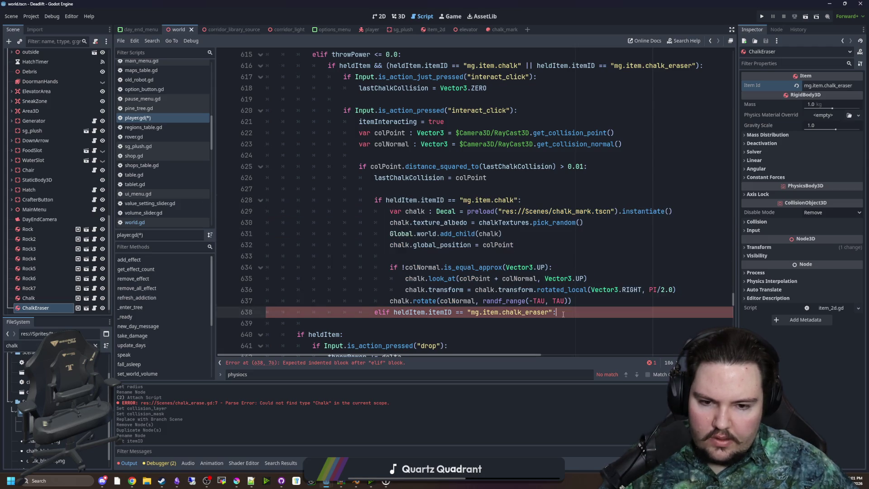
key(ctrl+v)
click(556, 301)
key(Return)
Rename the spawned variable to eraser and preload chalk_erase.tscn instead of the chalk_mark scene.
scroll(527, 282, down, 2)
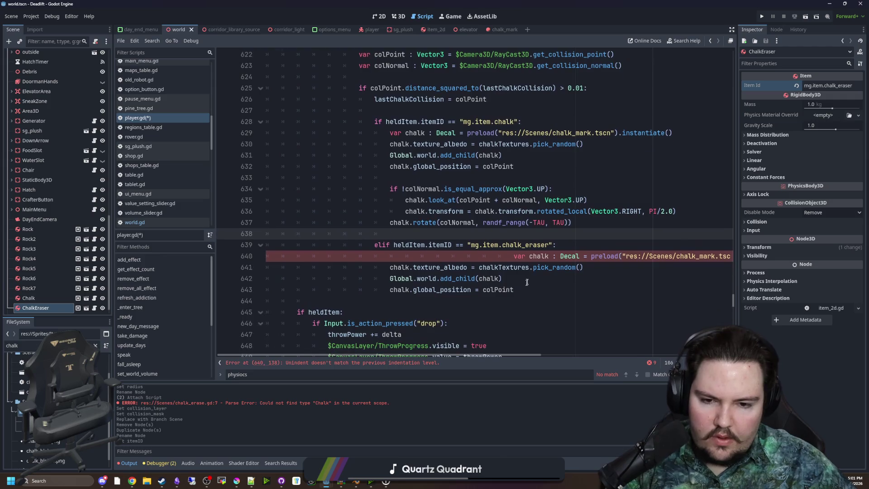
drag(513, 256, 389, 256)
key(BackSpace)
double_click(415, 257)
text(erase)
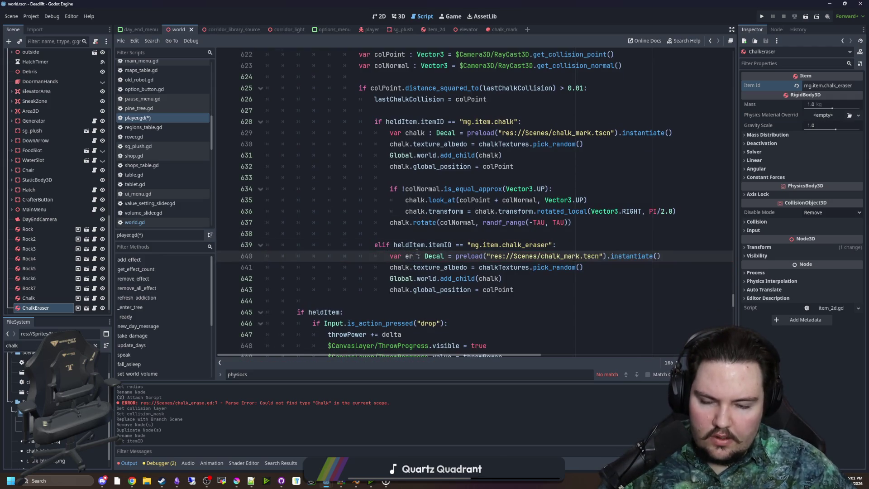
text(r)
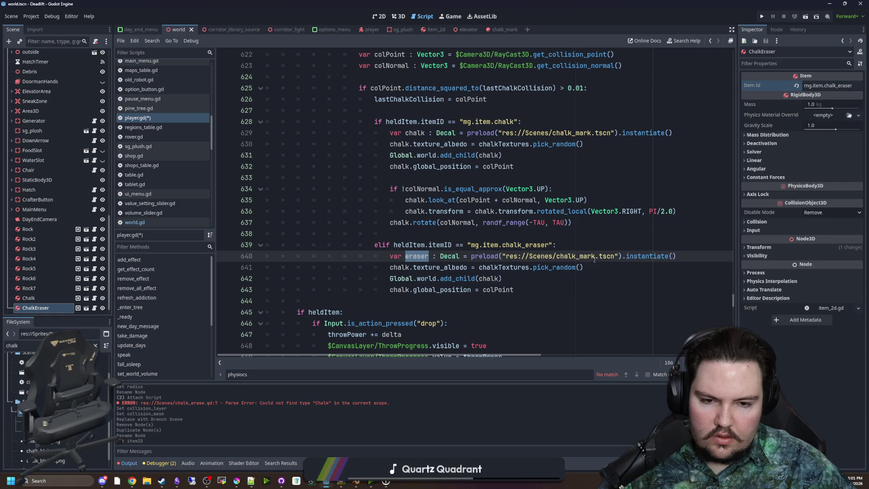
drag(595, 256, 569, 256)
text(er)
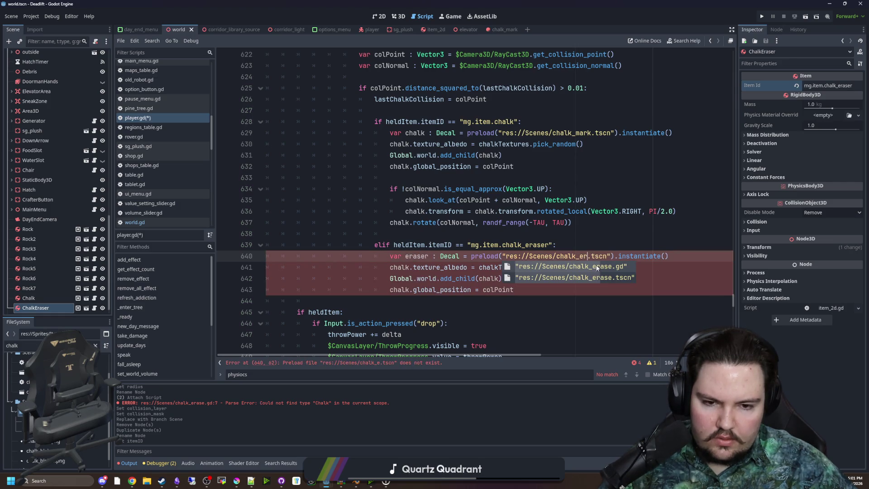
click(601, 279)
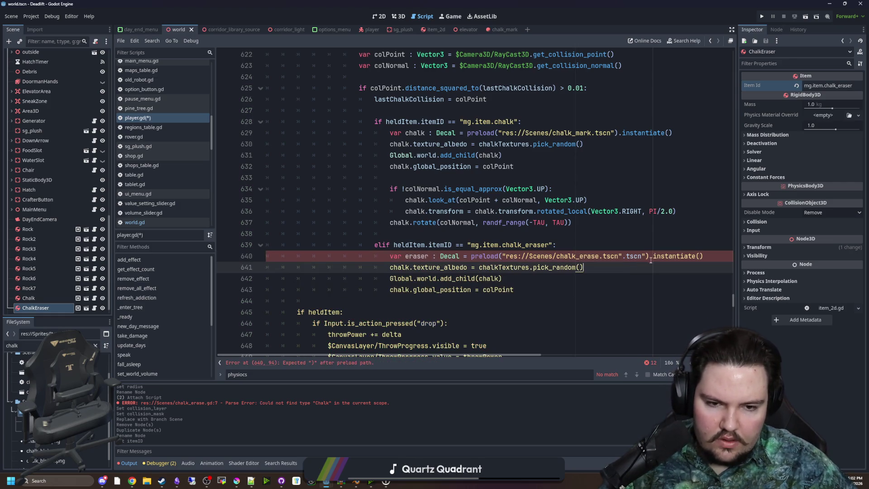
key(BackSpace)
key(BackSpace)
key(BackSpace)
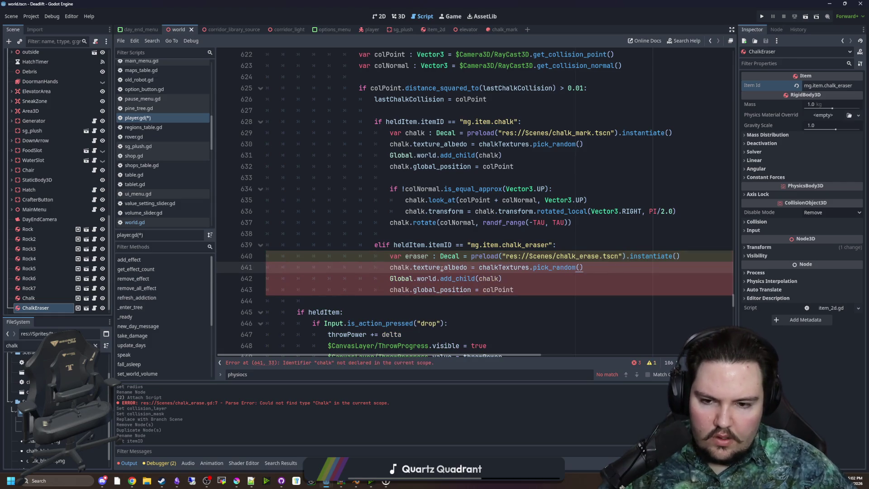
Delete the texture line and use eraser in add_child and global_position.
triple_click(588, 267)
key(BackSpace)
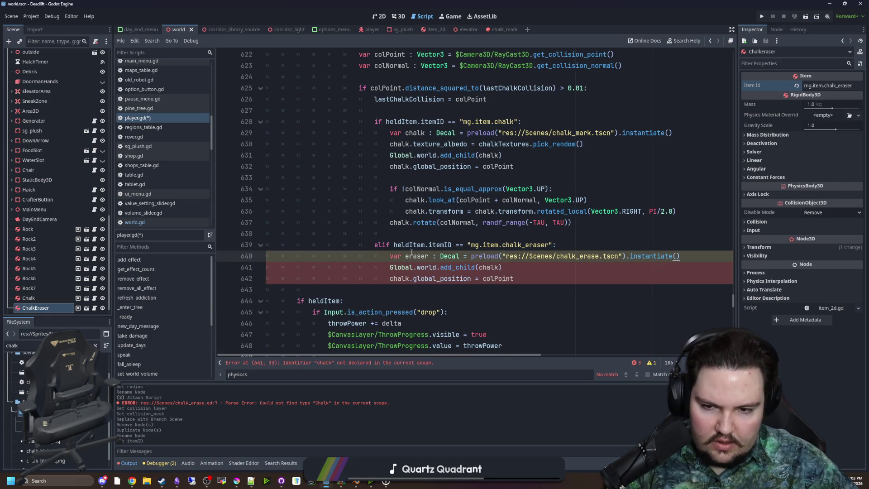
click(499, 267)
key(ctrl+BackSpace)
text(eraser)
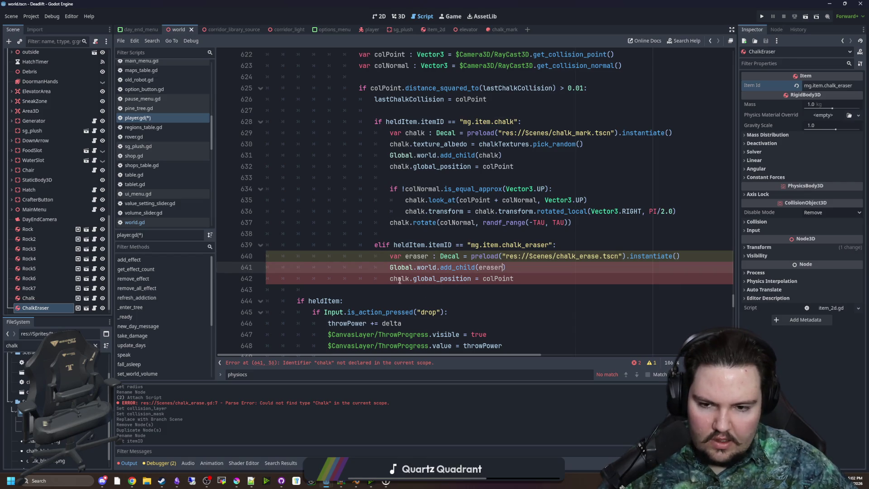
double_click(399, 278)
text(eraser)
key(Down)
Save player.gd with the new eraser branch.
scroll(419, 243, up, 1)
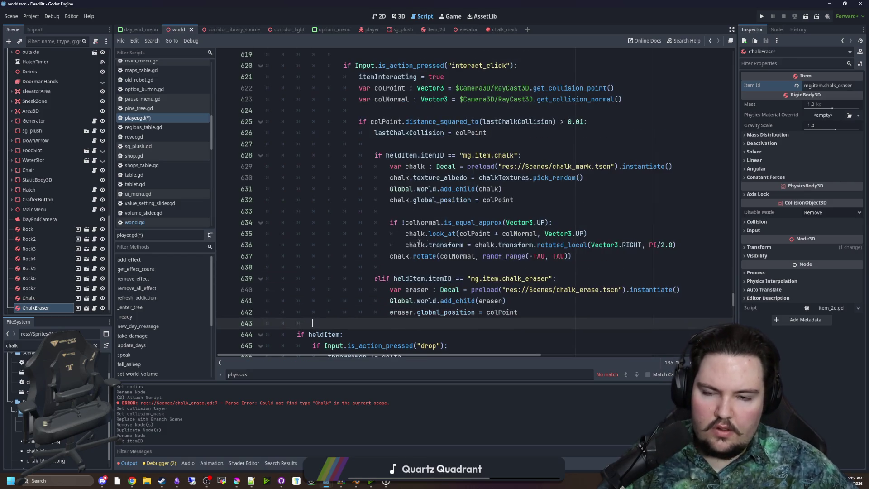
scroll(419, 243, up, 2)
click(442, 122)
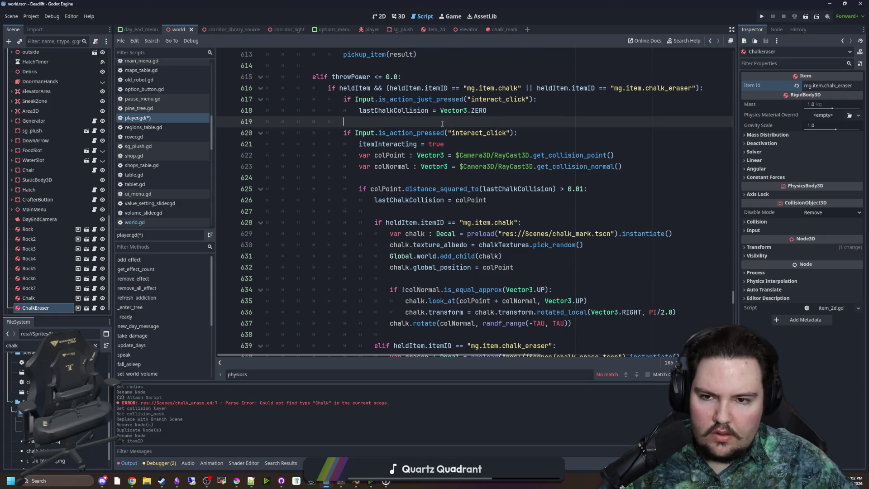
scroll(419, 118, down, 2)
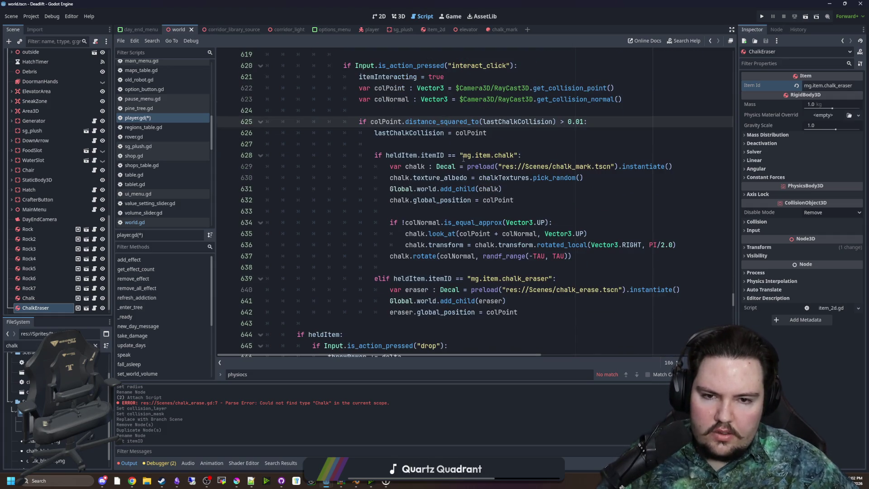
click(467, 144)
key(ctrl+s)
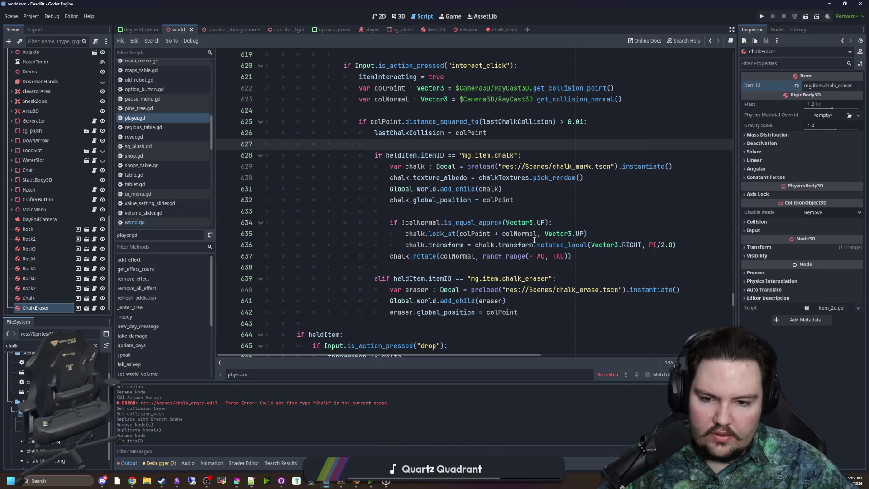
Run the project and start the game from its main menu.
click(765, 17)
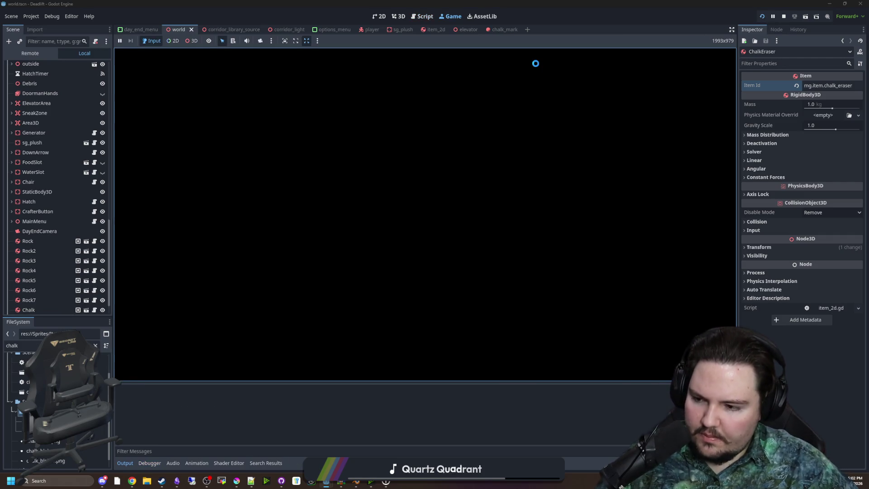
click(785, 17)
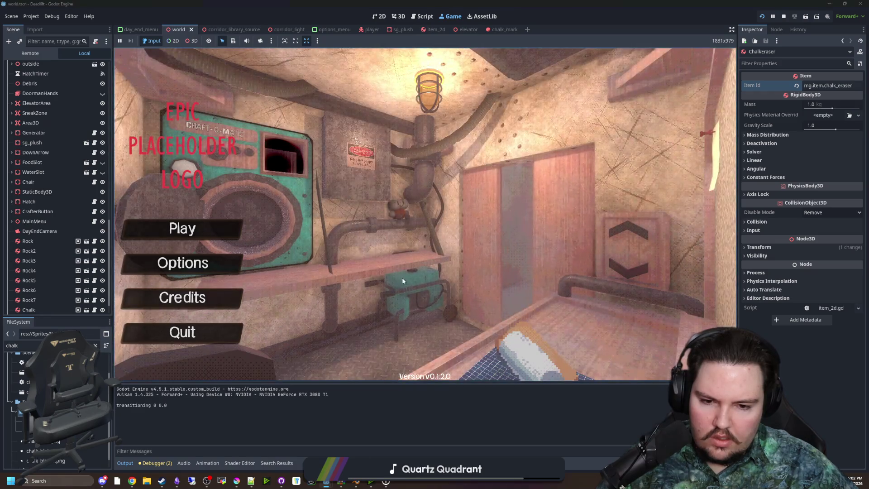
click(225, 228)
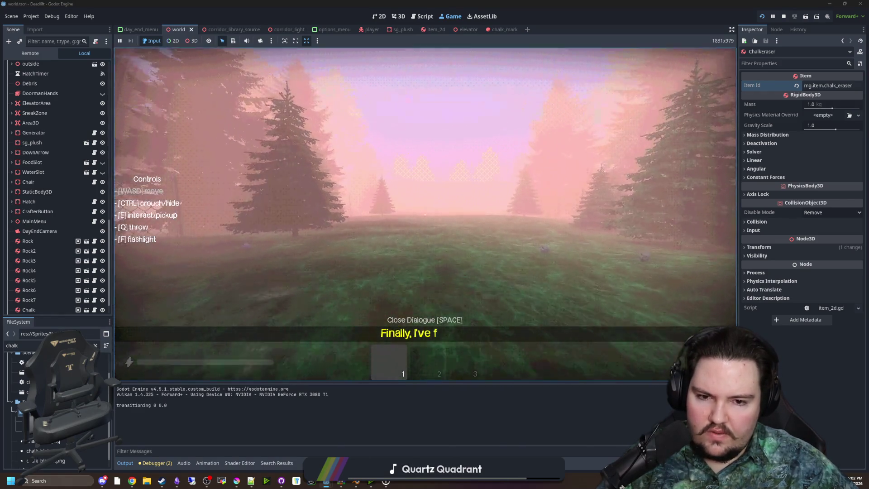
Enable debug mode, enter the workshop, swap the eraser for chalk and draw on the floor.
key(F3)
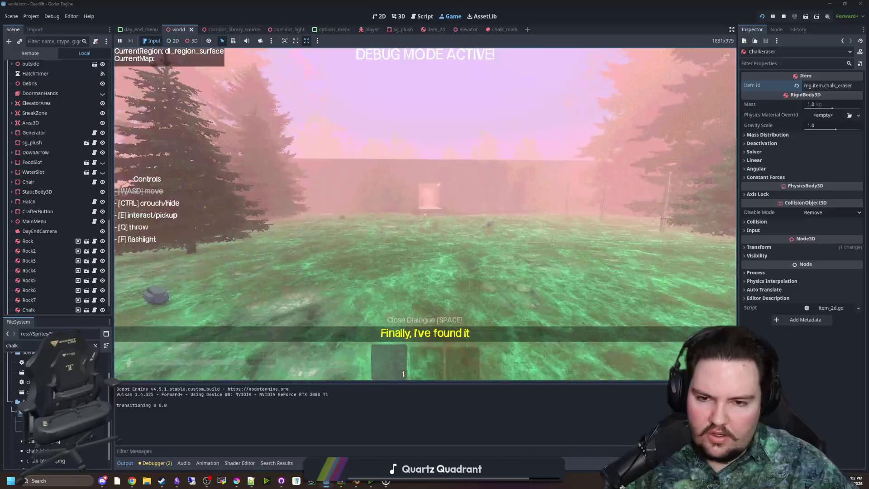
key(w)
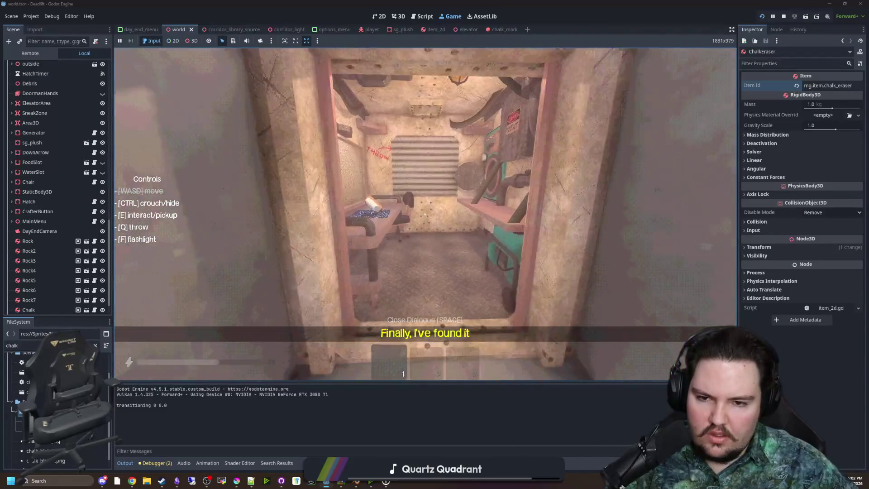
key(e)
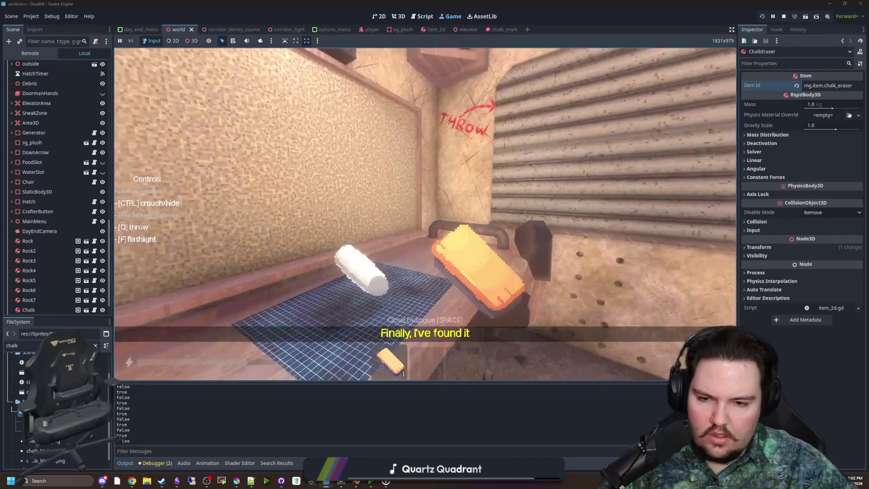
key(q)
key(e)
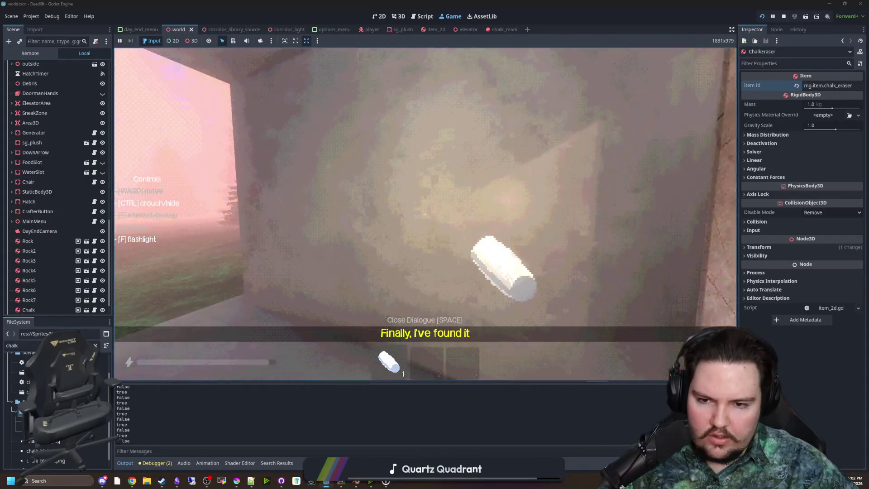
click(425, 214)
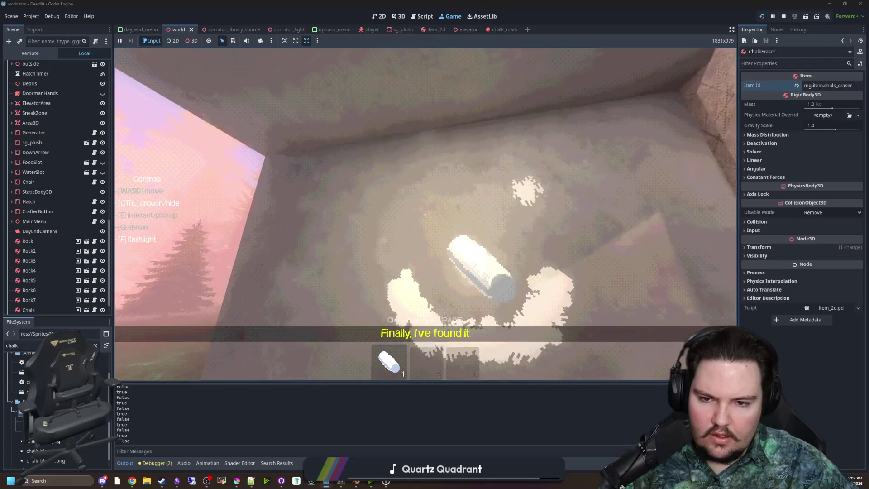
Throw the chalk onto the desk, take the eraser and try erasing the floor marks.
key(q)
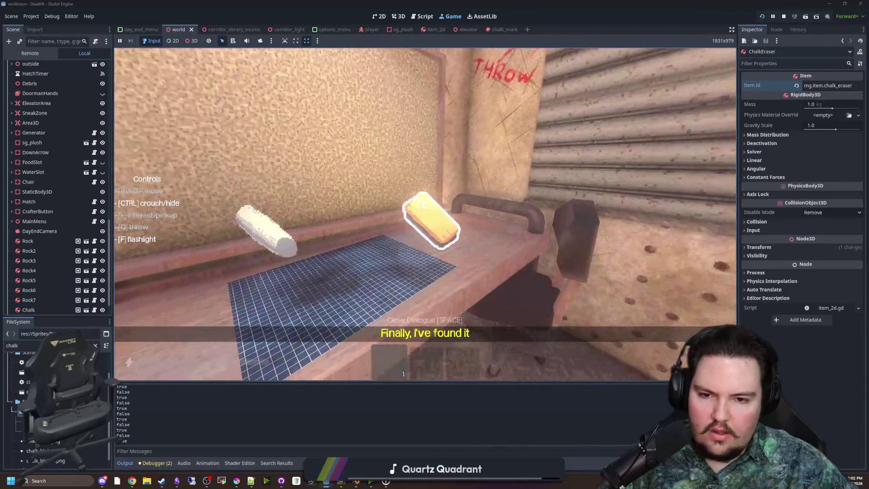
key(e)
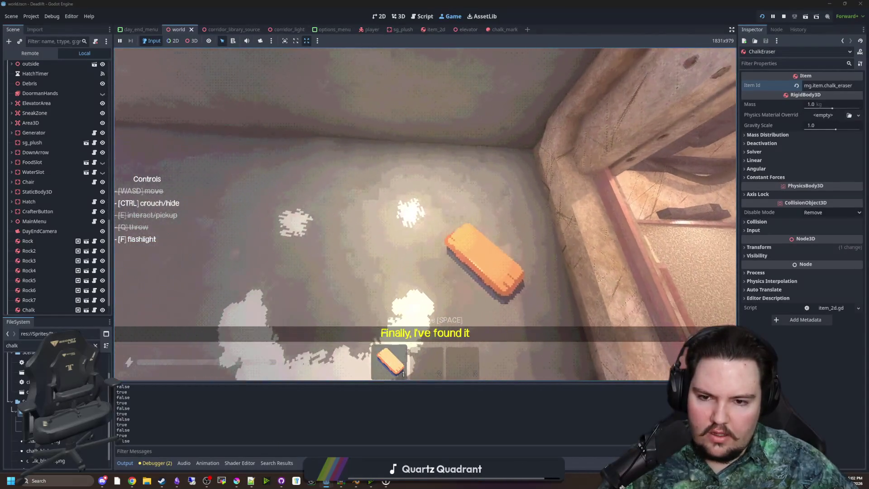
click(426, 214)
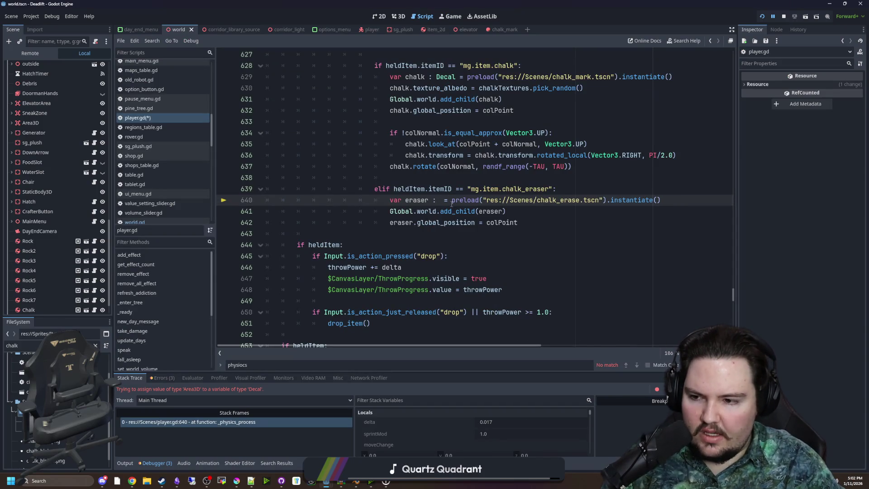
Change var eraser's type on line 640 to Area3D and save player.gd.
text(A)
text(rea3D)
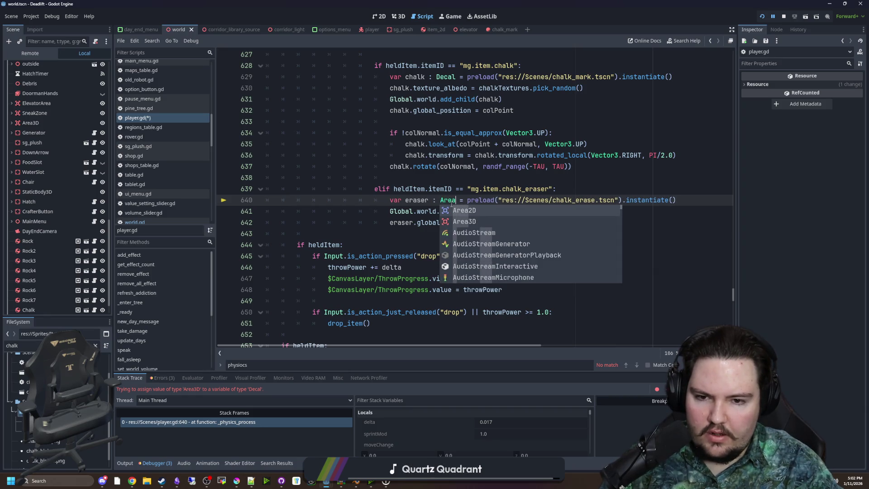
key(Return)
click(514, 212)
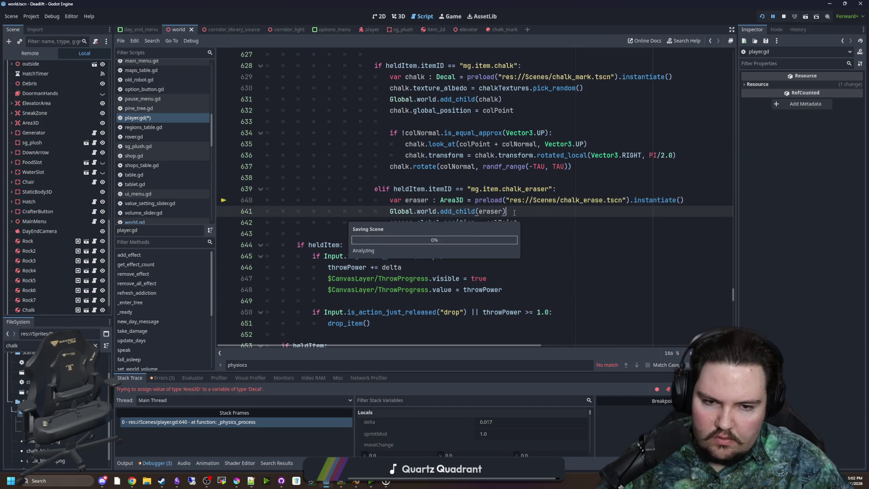
key(ctrl+s)
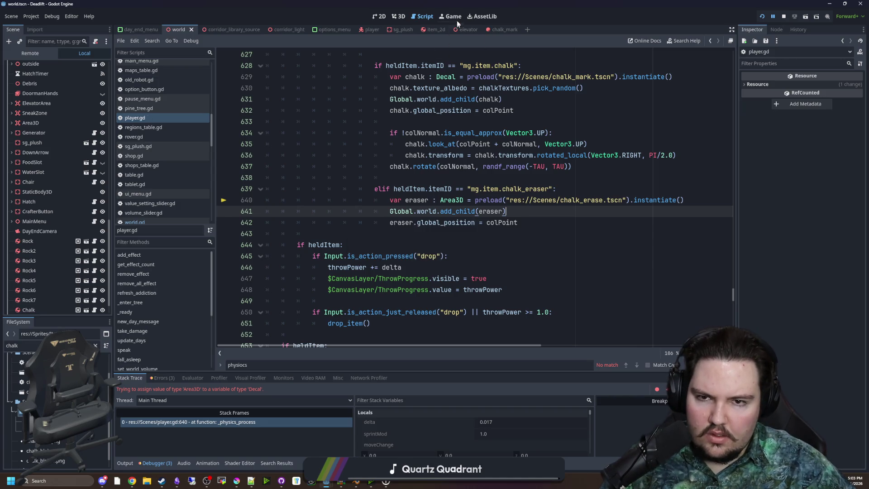
Resume the game, take the chalk, draw a curled stroke on the wall, then swap back to the eraser.
key(F12)
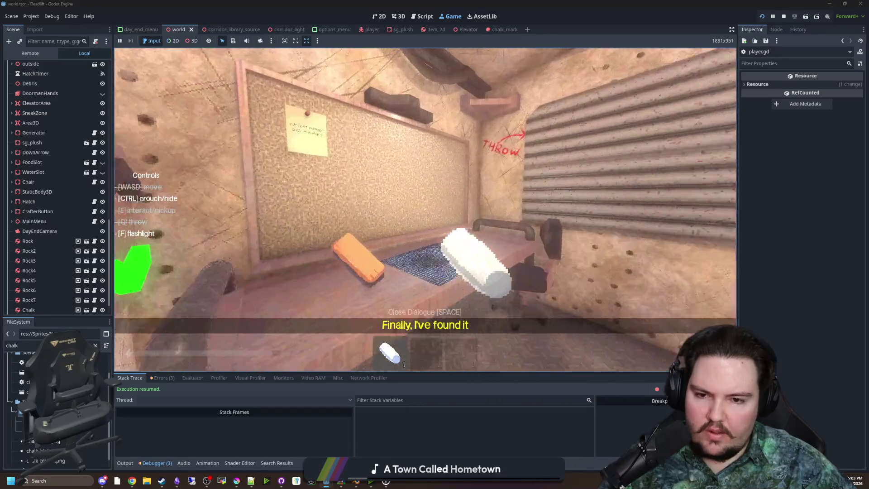
key(e)
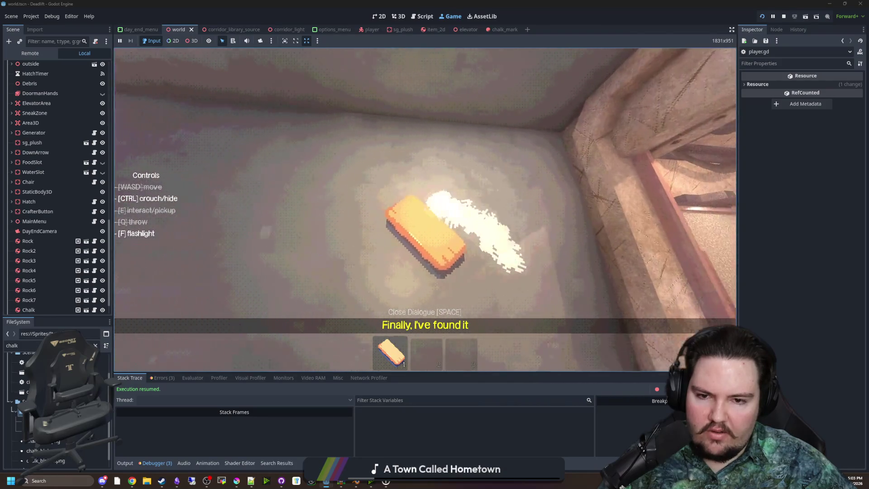
key(e)
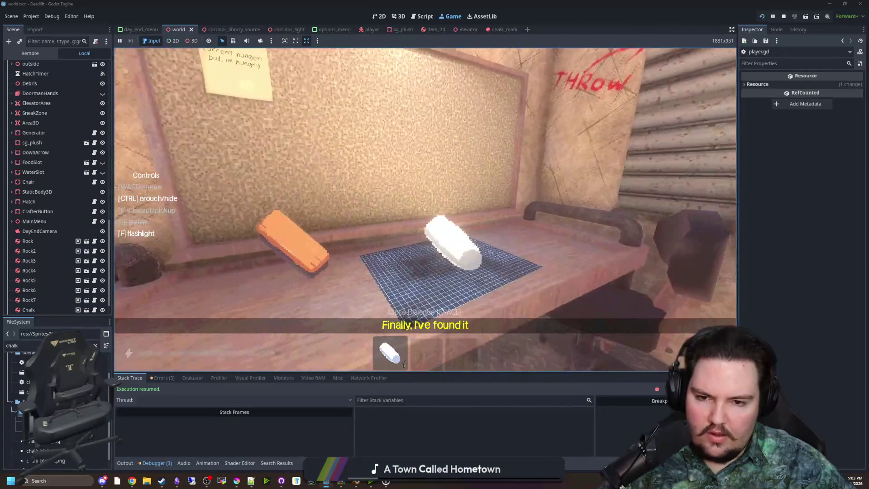
drag(426, 210, 426, 210)
key(e)
Set chalk_erase.tscn's CollisionShape3D sphere radius to 0.1, then resume the game.
key(super)
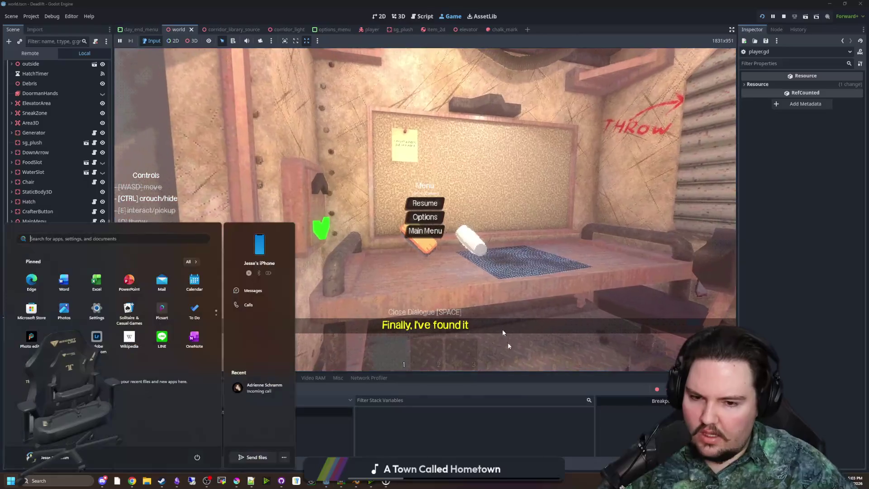
click(519, 425)
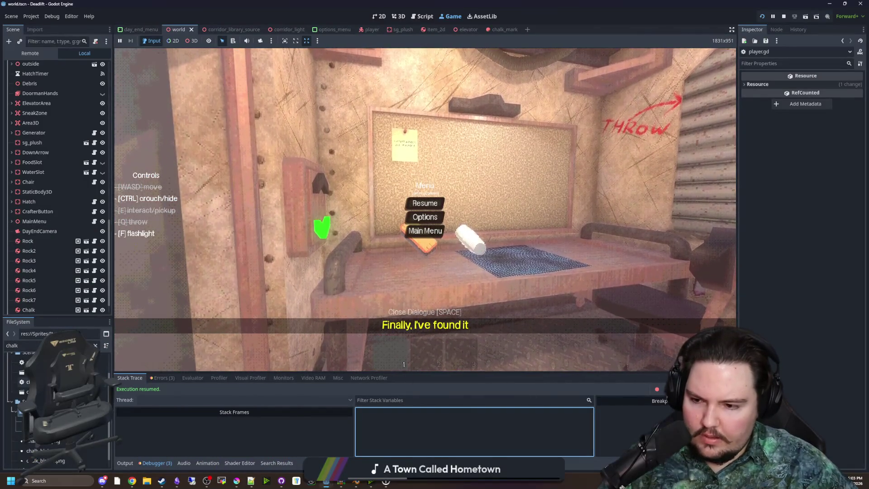
double_click(37, 372)
click(41, 76)
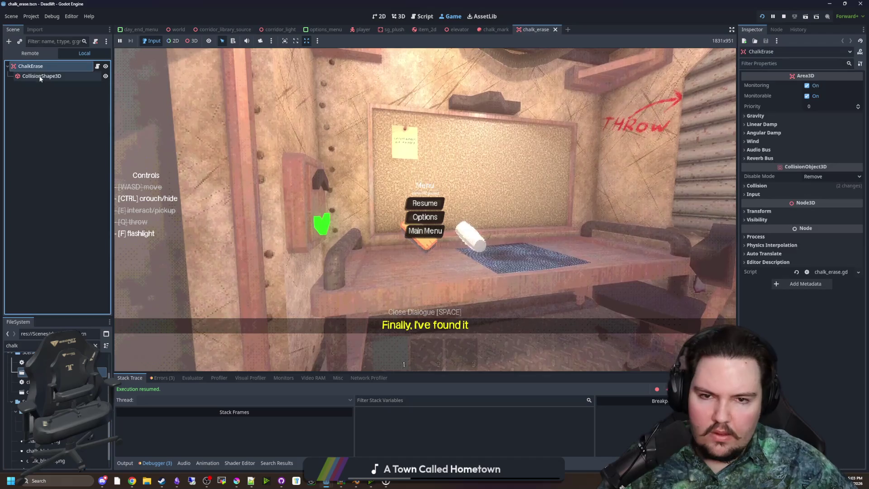
click(831, 86)
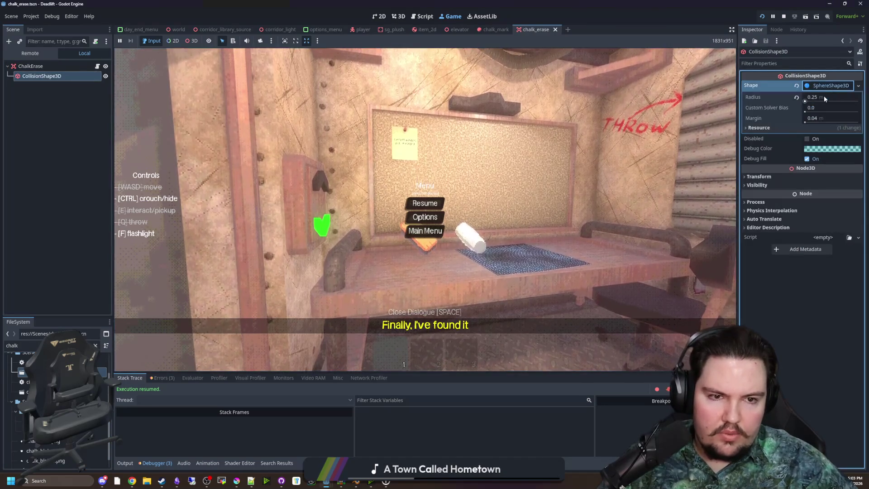
click(825, 97)
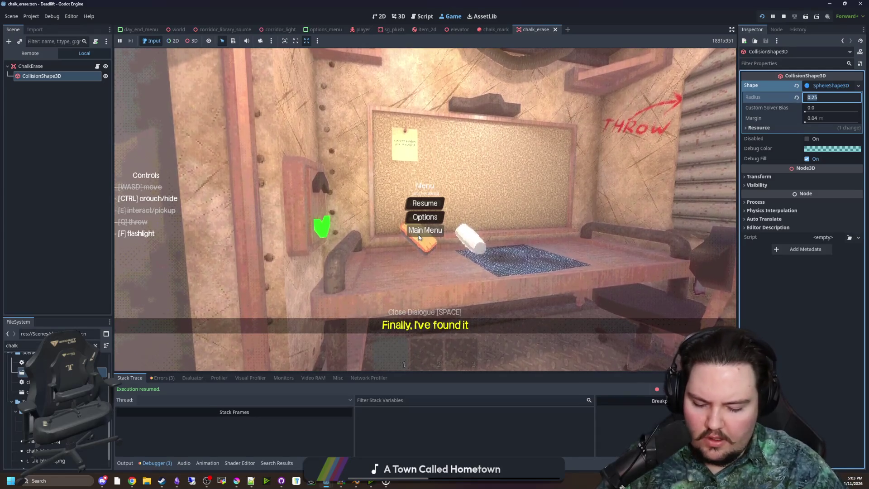
text(0.1)
key(Return)
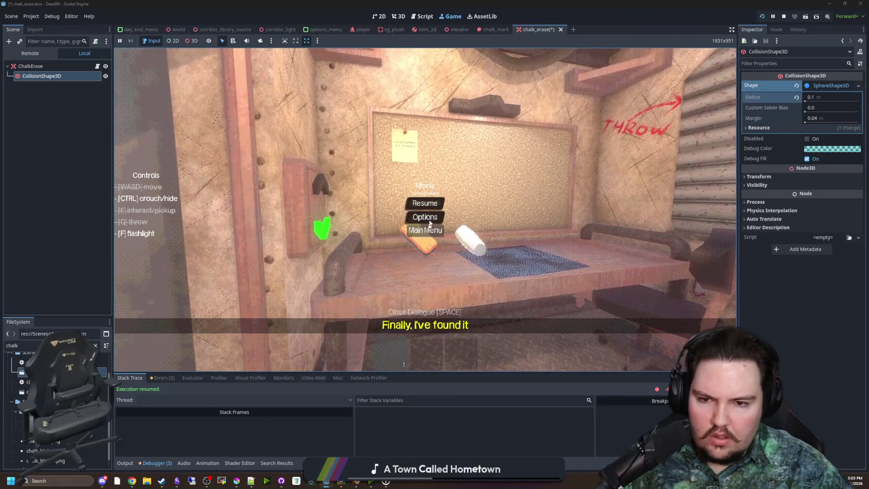
click(425, 204)
Draw a chalk circle on the wall, rub it out with the eraser, then throw the eraser.
key(e)
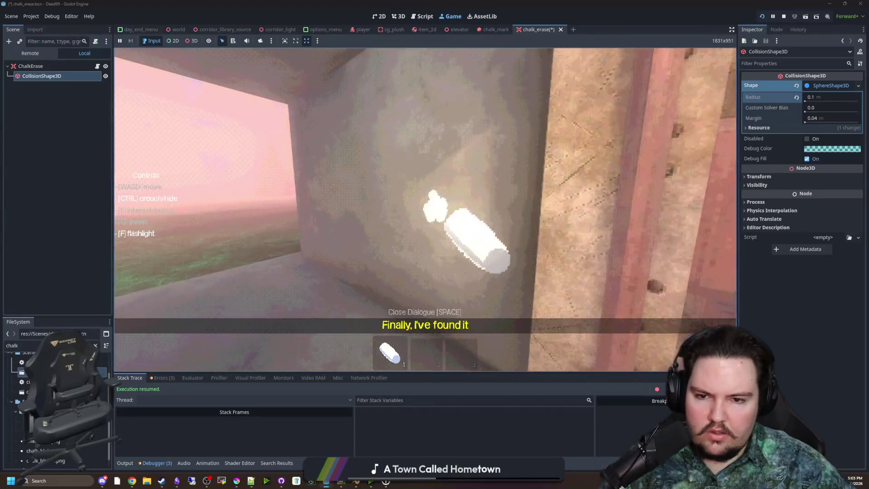
drag(425, 204, 425, 203)
key(e)
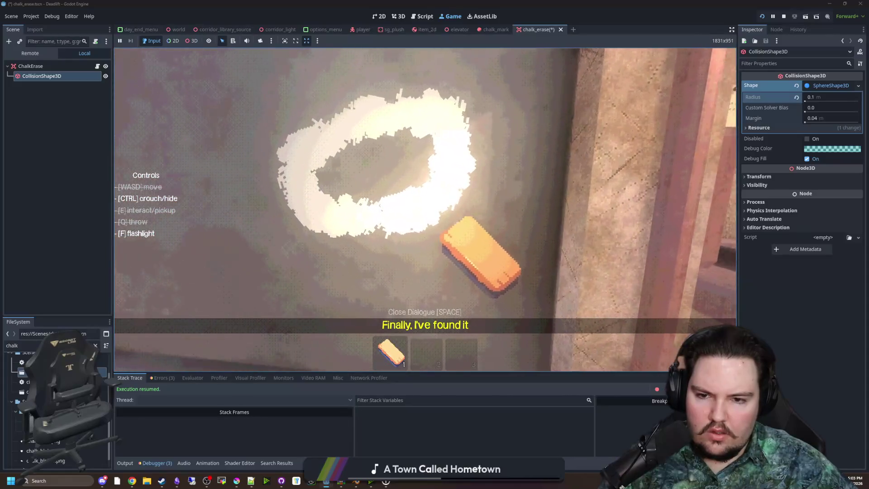
drag(424, 204, 424, 203)
key(q)
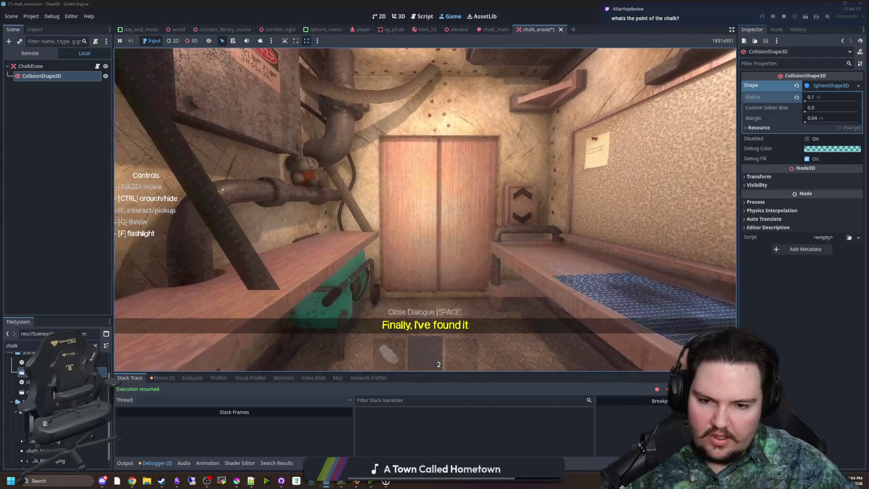
Walk through the tunnel and corridor to the stone pillar while holding the chalk.
key(w)
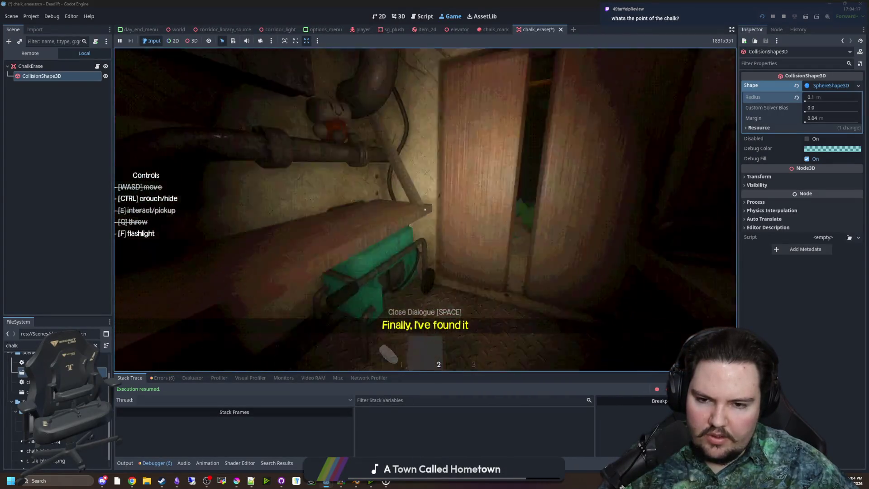
key(w)
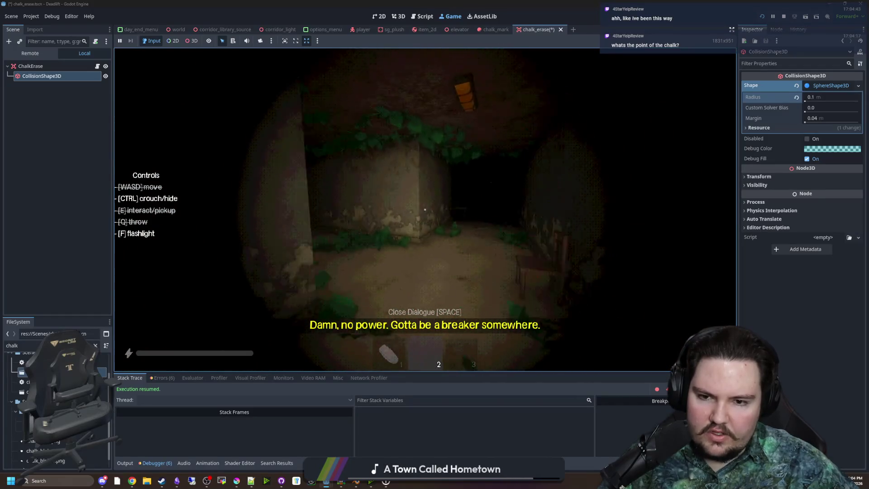
key(w)
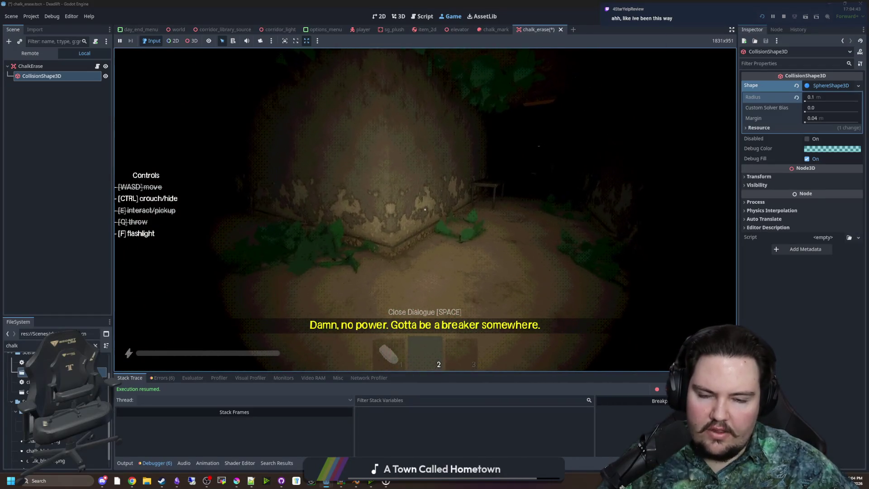
key(1)
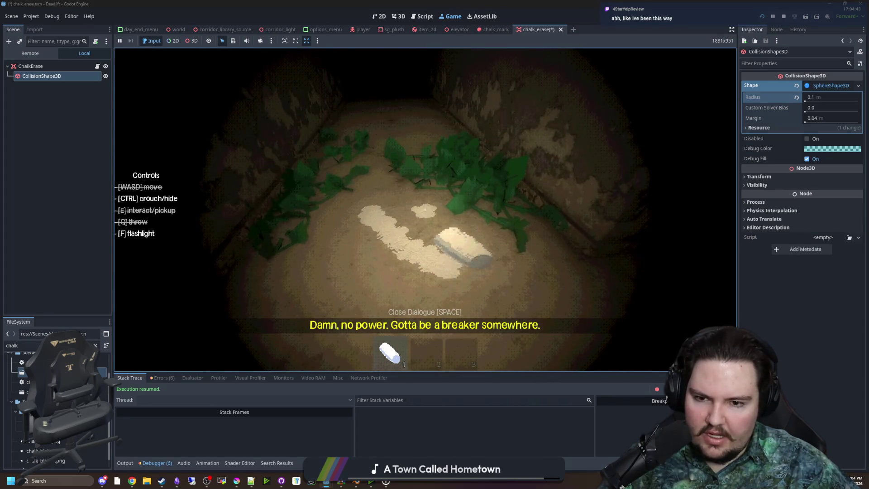
key(w)
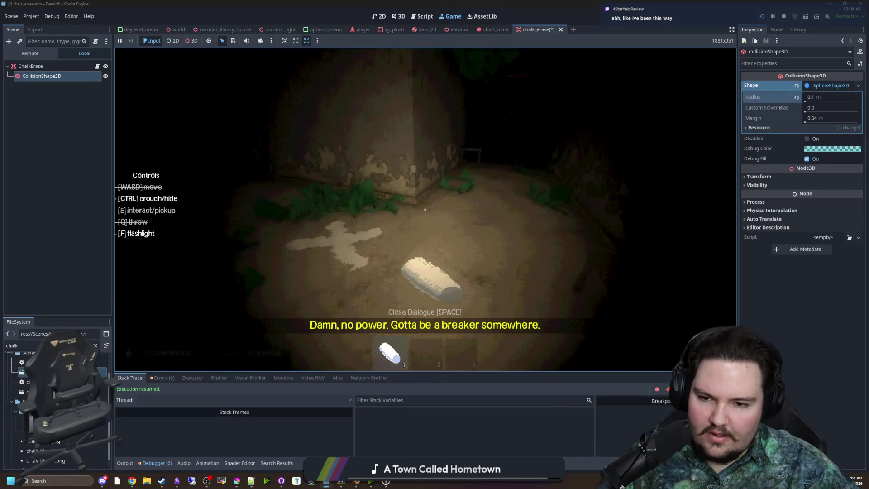
key(w)
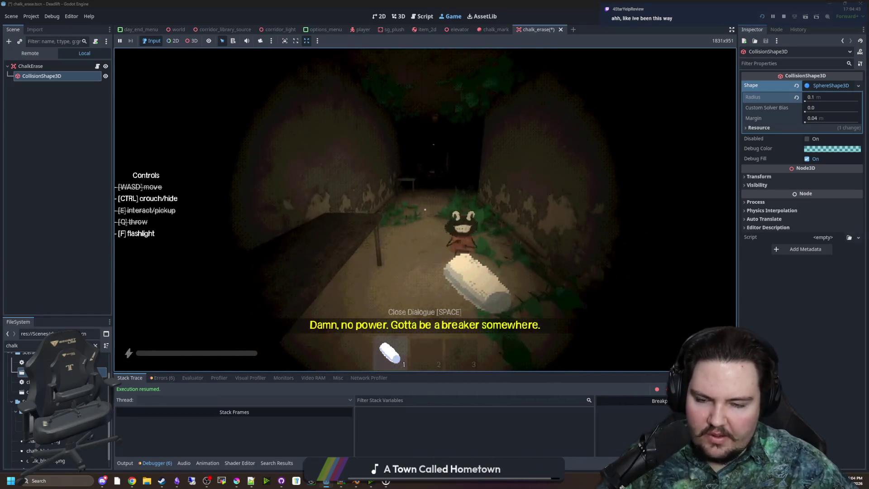
key(w)
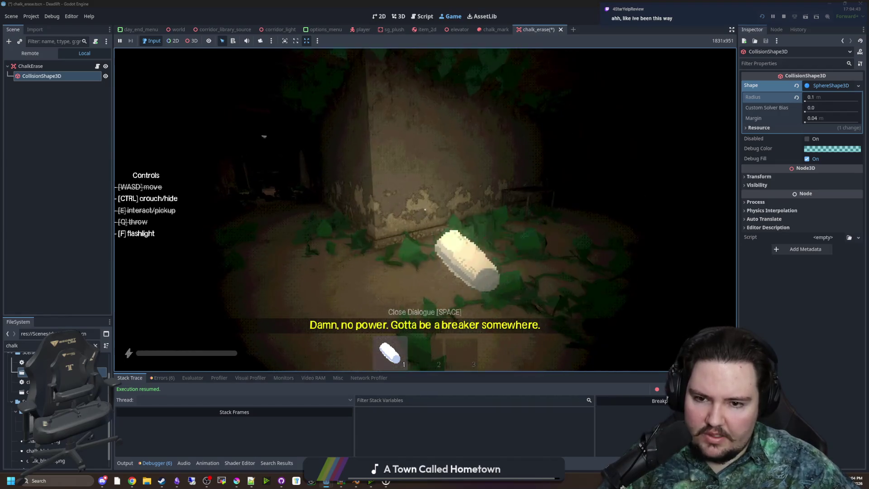
key(w)
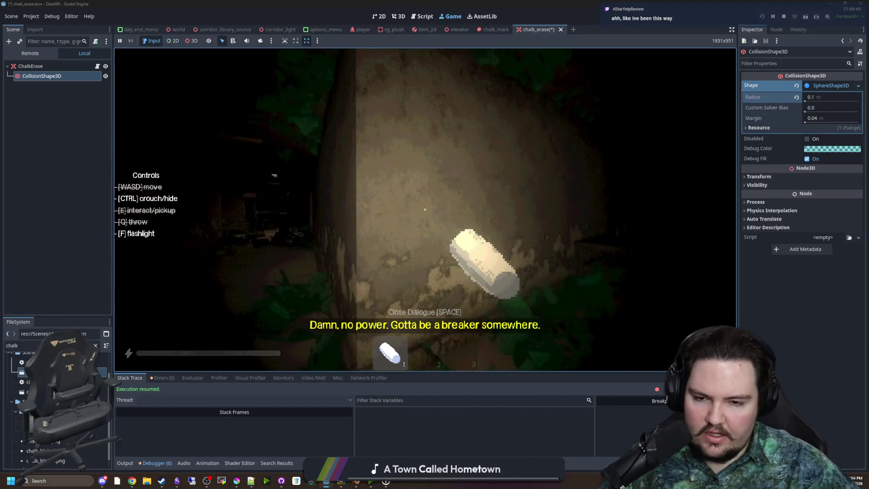